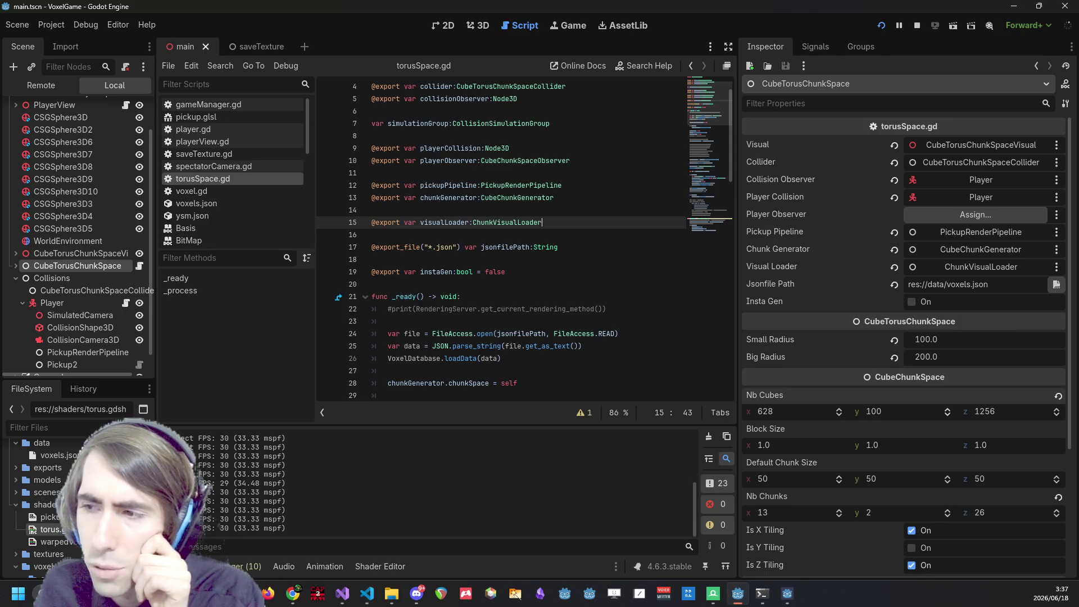
Double Nb Cubes z to 2512 by appending *2, then save and run the game.
left_click(735, 601)
left_click(735, 600)
left_click(1008, 409)
key("End")
type("*2")
key("Return")
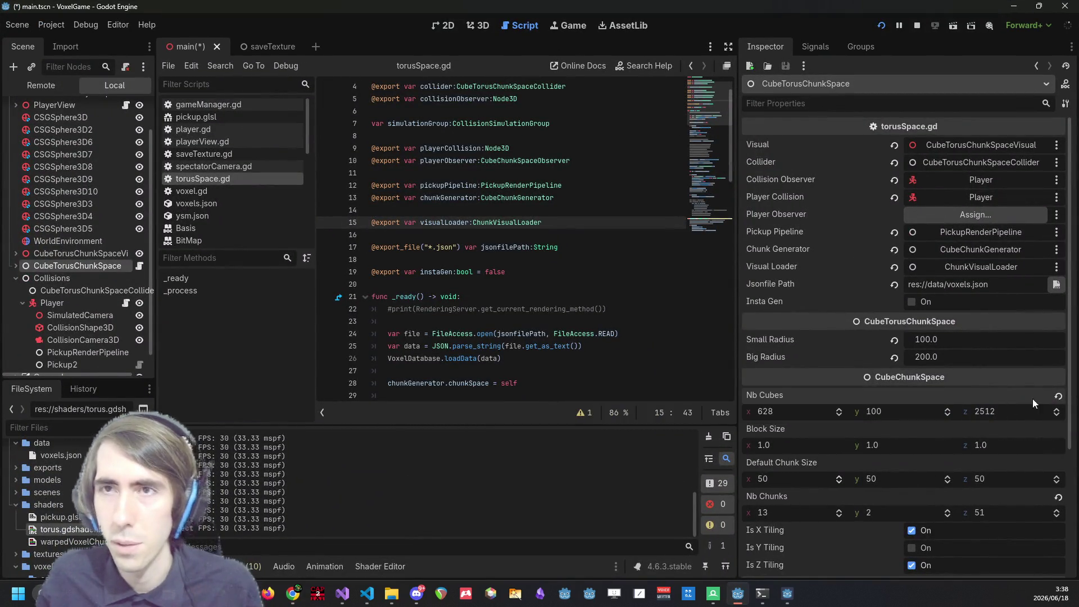
left_click(886, 27)
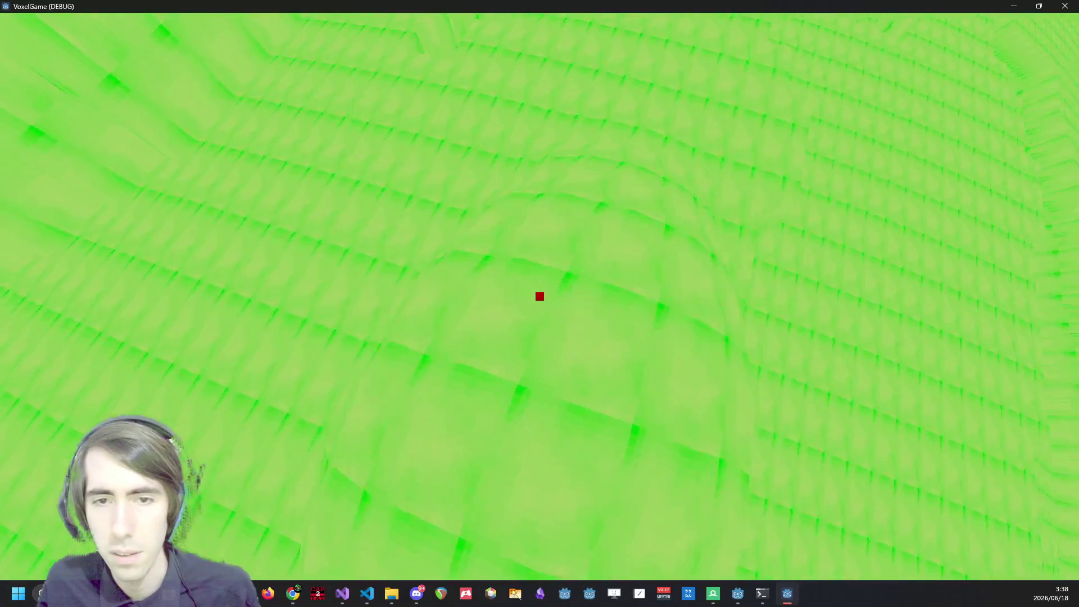
Fly above the enlarged torus terrain, close the game, and select the Big Radius field.
key("space")
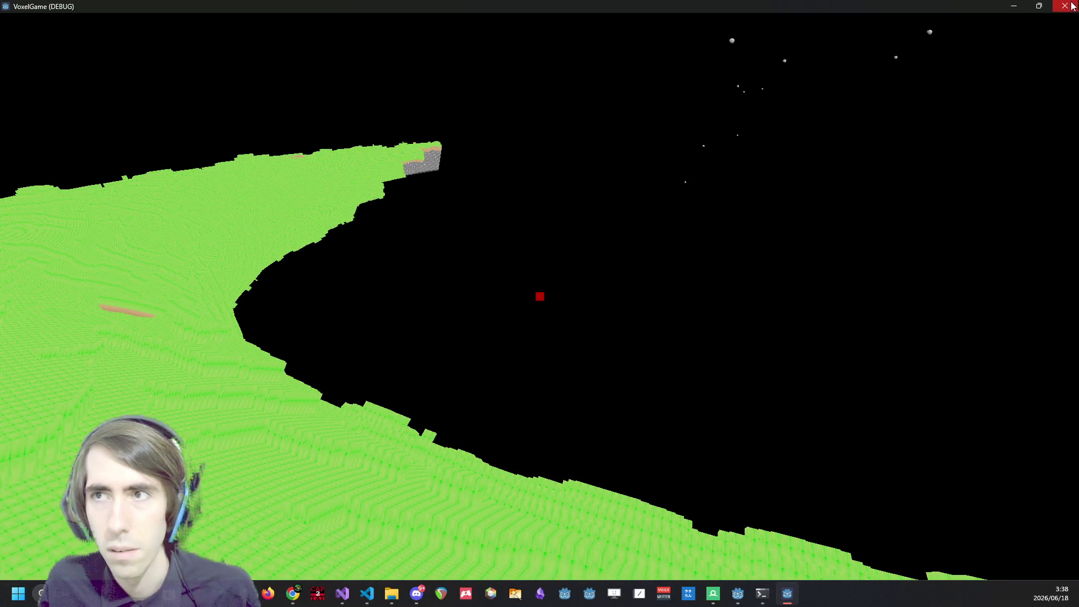
left_click(1073, 6)
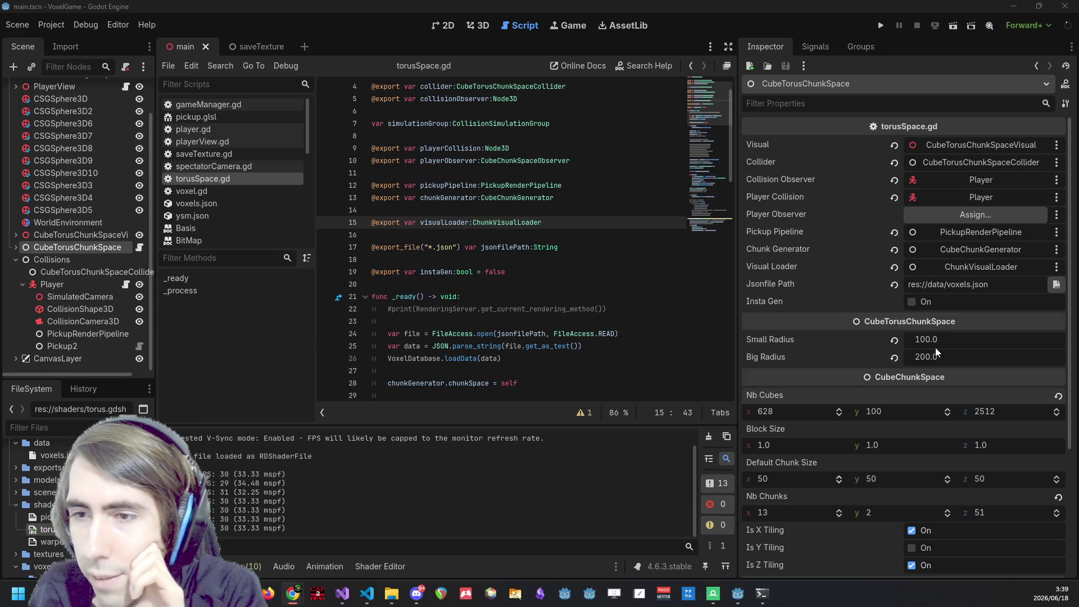
left_click(953, 352)
Set Big Radius to 300 and Nb Cubes z to 232, save, and rerun the game.
type("300")
key("Return")
left_click(995, 411)
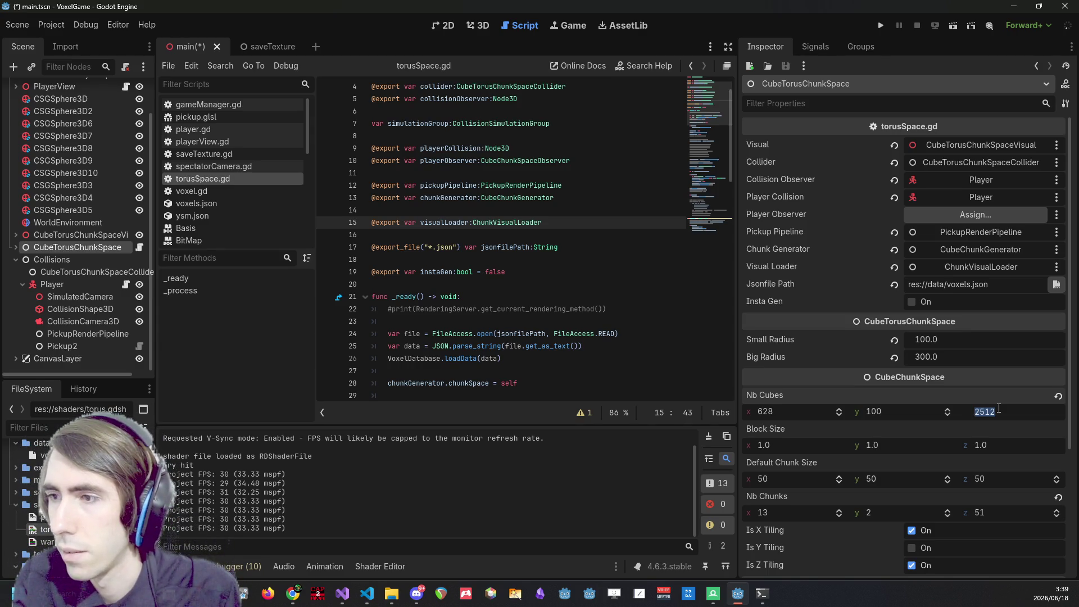
type("232")
key("Return")
key("ctrl+s")
left_click(881, 26)
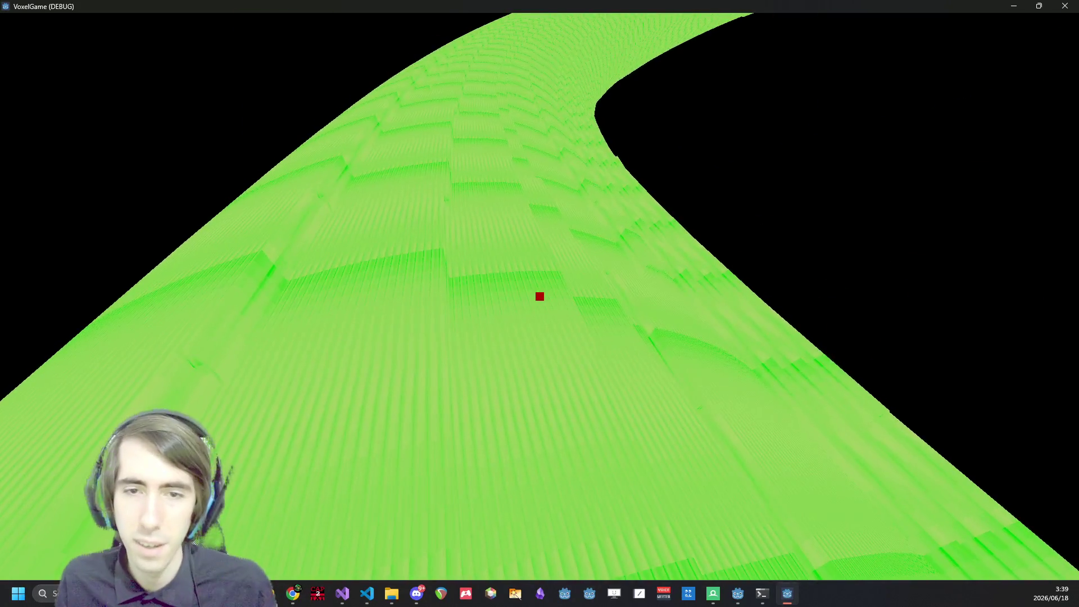
Quit the running game with Escape to return to the editor.
key("Escape")
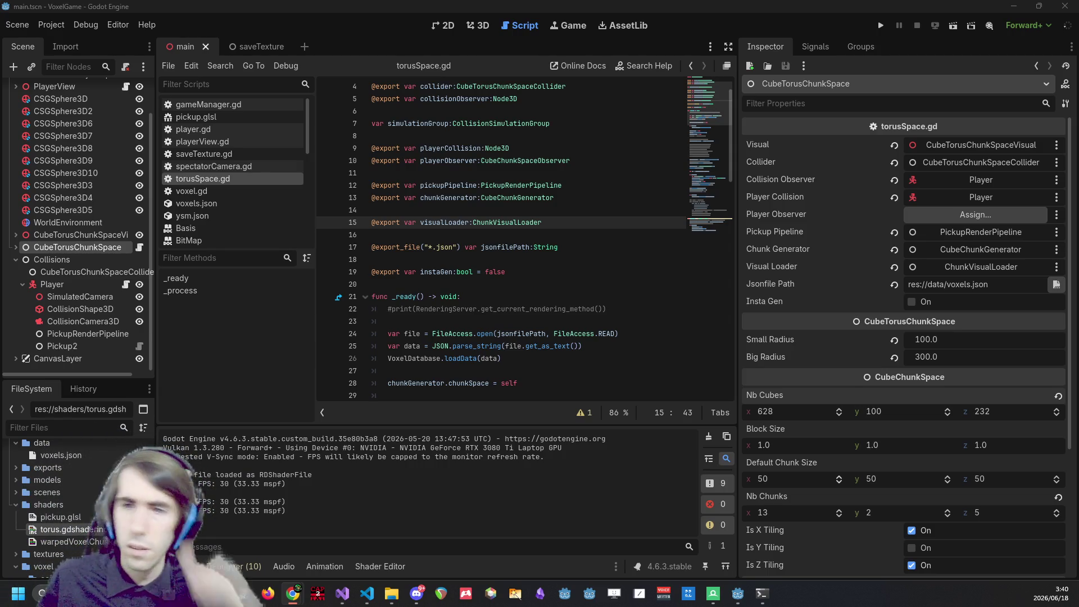
Set Nb Cubes z to 1885 (38 chunks) and launch the game.
left_click(970, 412)
type("1885")
key("Return")
left_click(553, 247)
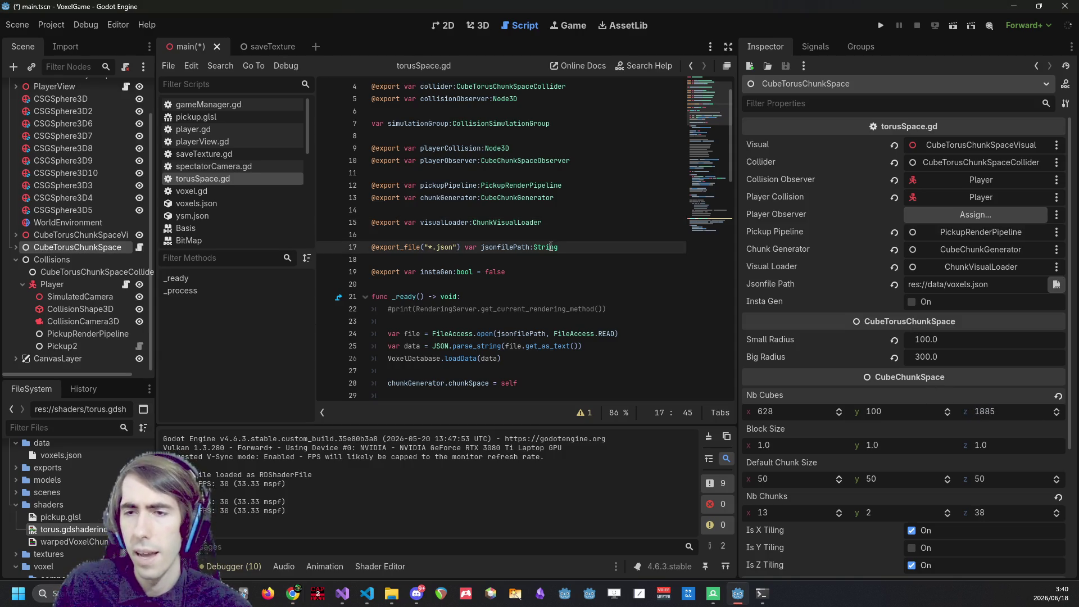
left_click(881, 25)
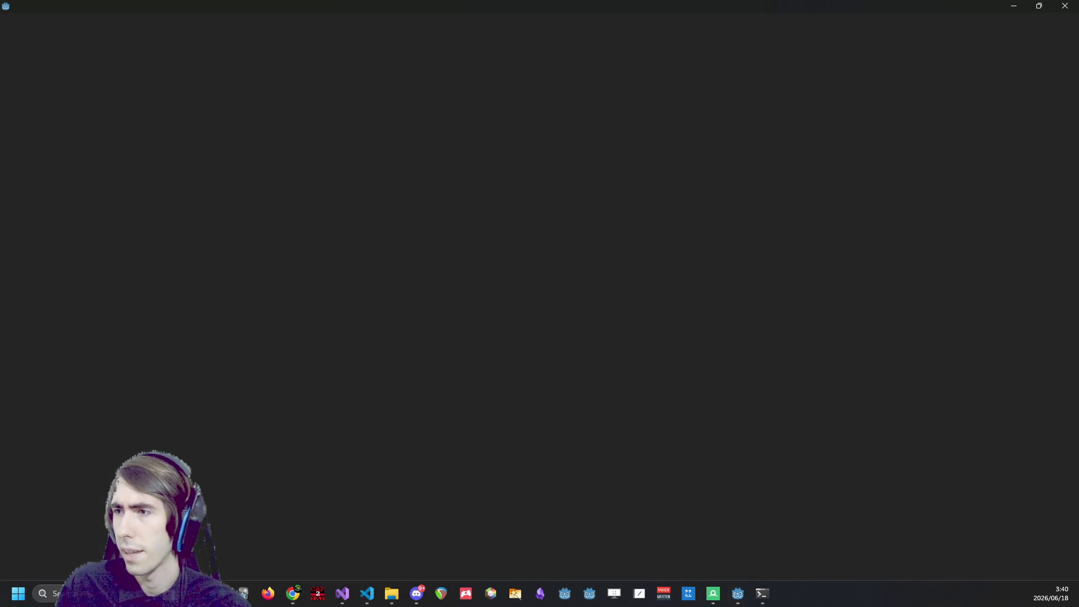
Check the calculator result in the browser, then refocus the running game window.
left_click(293, 594)
mouse_move(295, 317)
left_mouse_down()
mouse_move(339, 228)
mouse_move(498, 21)
left_mouse_up()
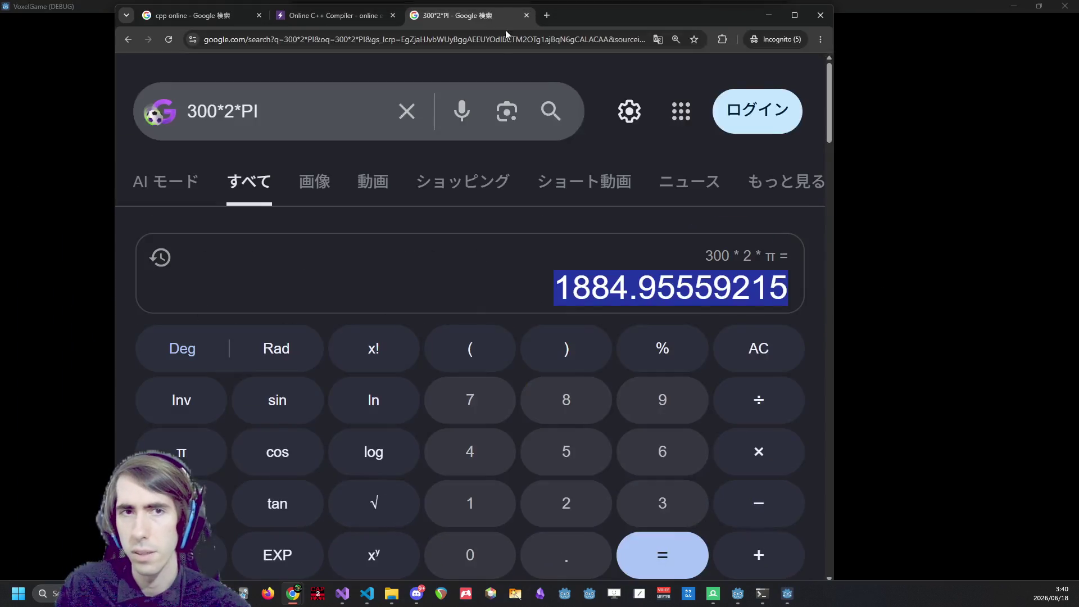
left_click(656, 3)
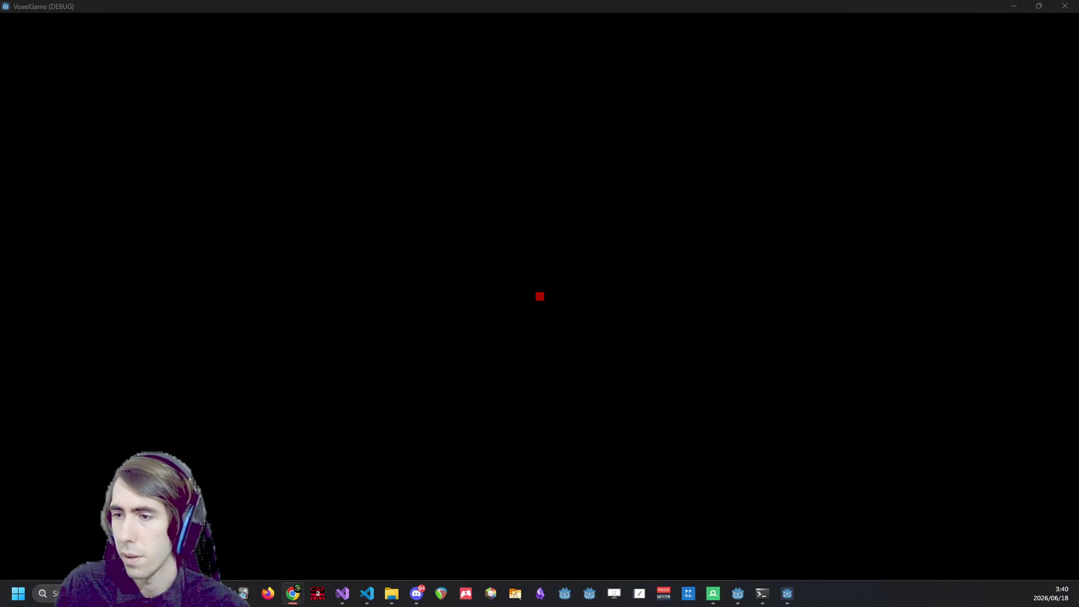
left_click(407, 344)
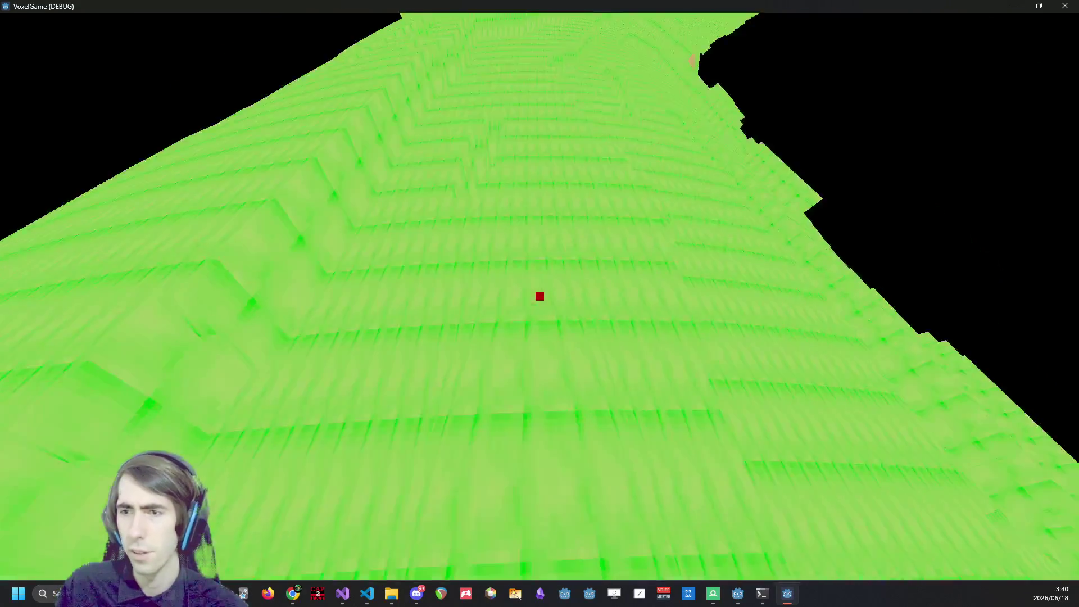
Release the game's input capture and switch to the OnlineGDB compiler page.
key("Escape")
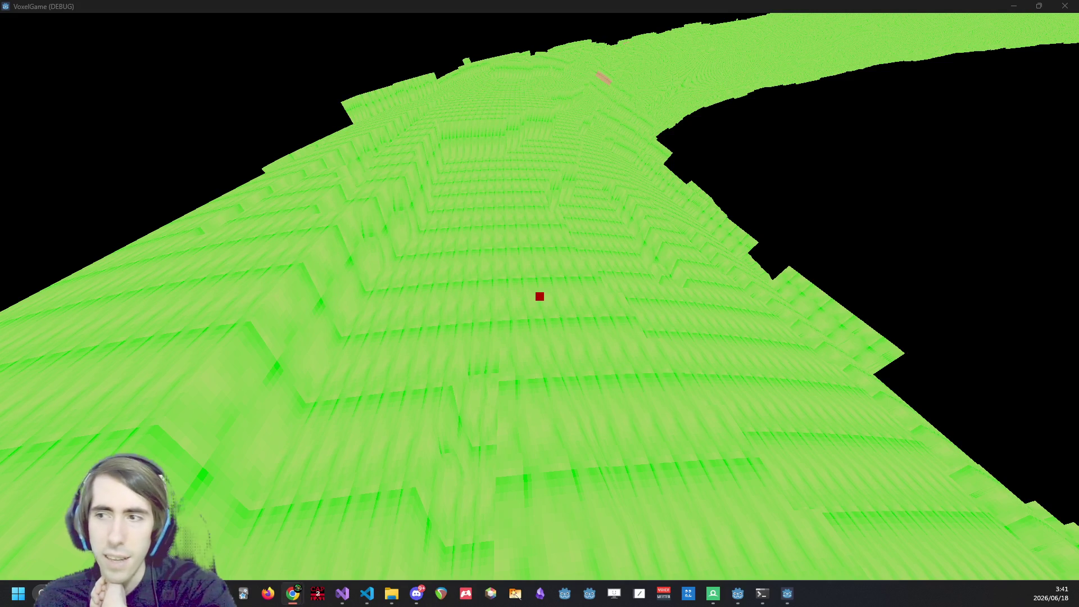
key("alt+Tab")
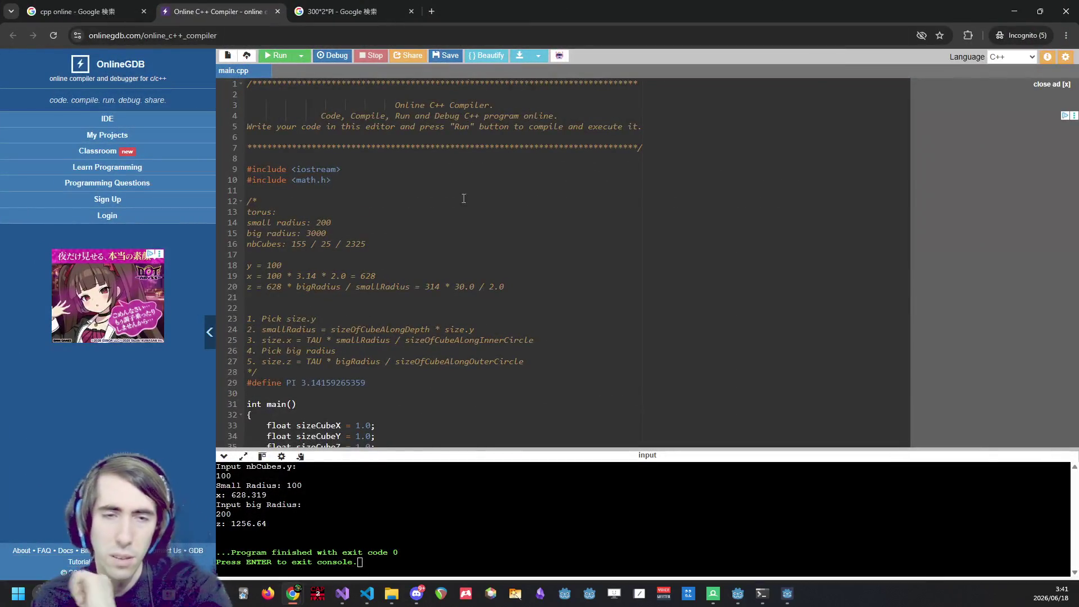
Scroll the OnlineGDB torus code down to main(), then bring the Godot editor forward.
scroll(467, 181, "down", 4)
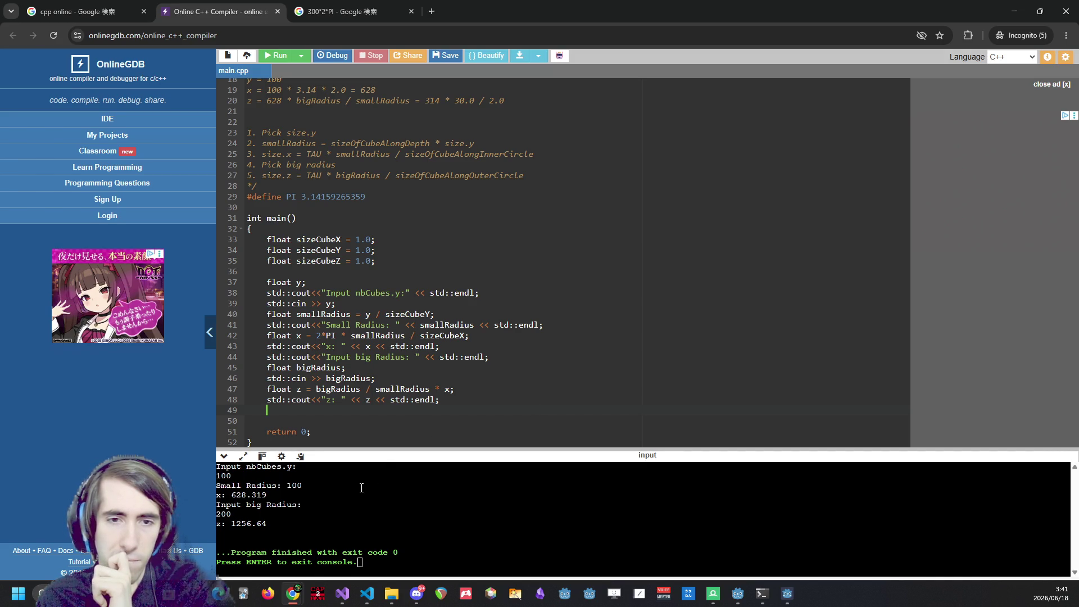
left_click(787, 594)
left_click(737, 594)
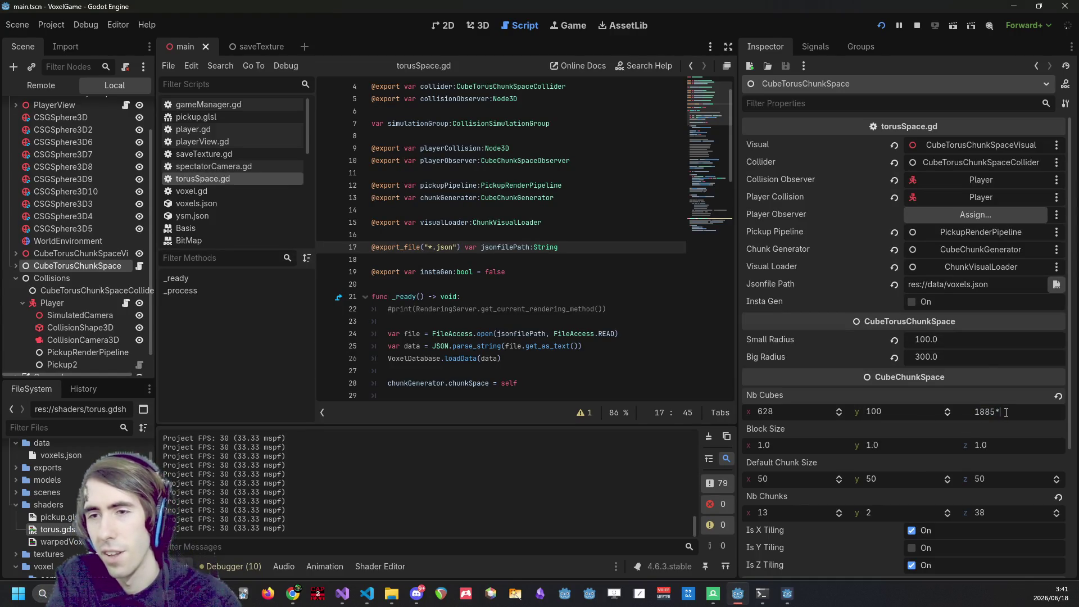
Double Nb Cubes z to 3770, save, and restart the game.
type("2")
key("Return")
key("ctrl+s")
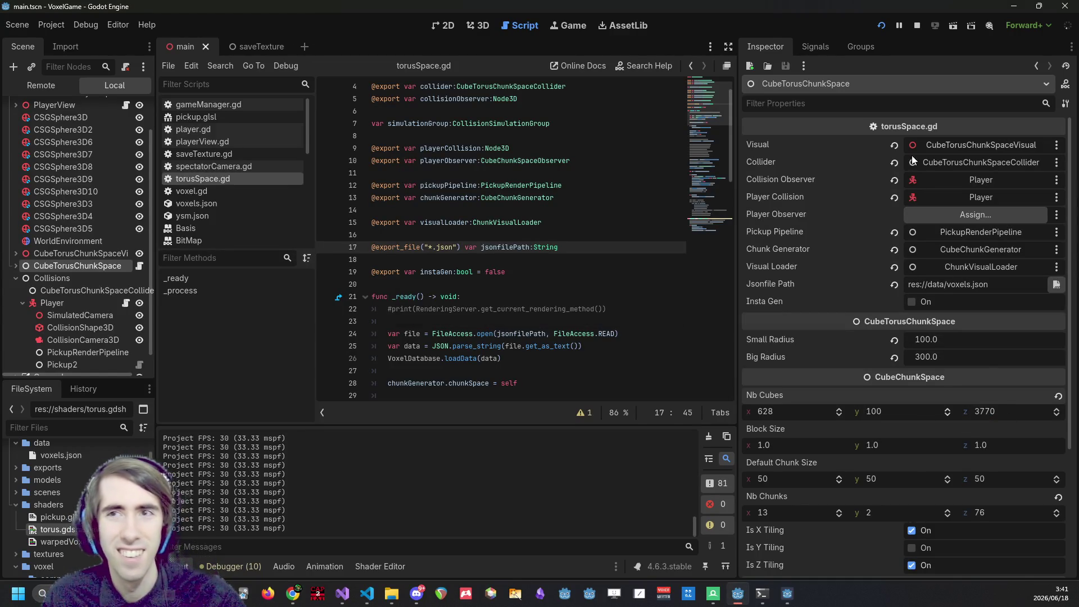
left_click(881, 26)
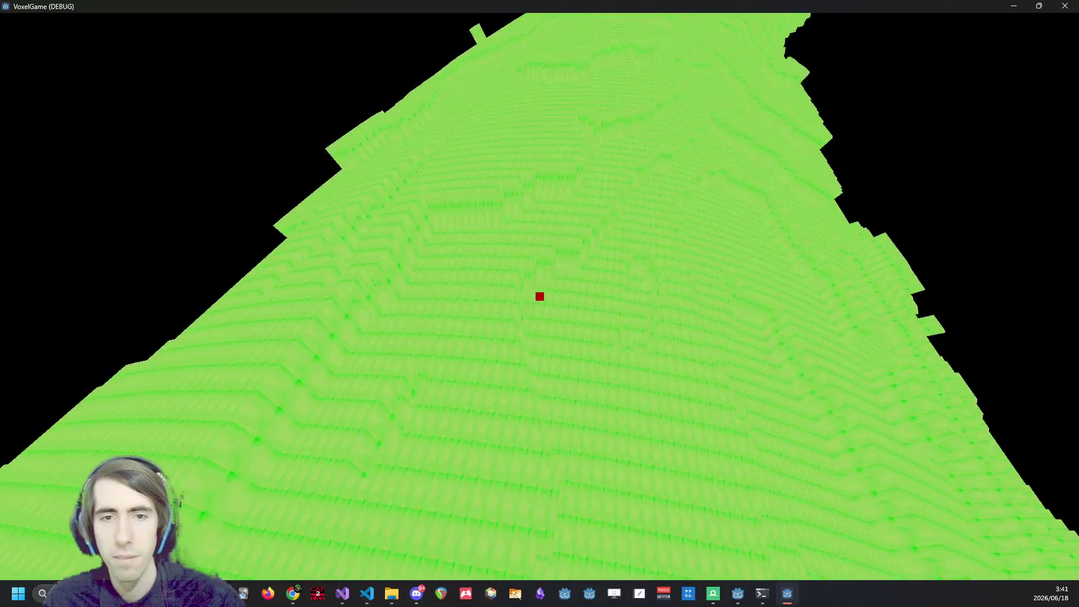
Close the game, double Nb Cubes z again to 7540, and save the scene.
left_click(1063, 6)
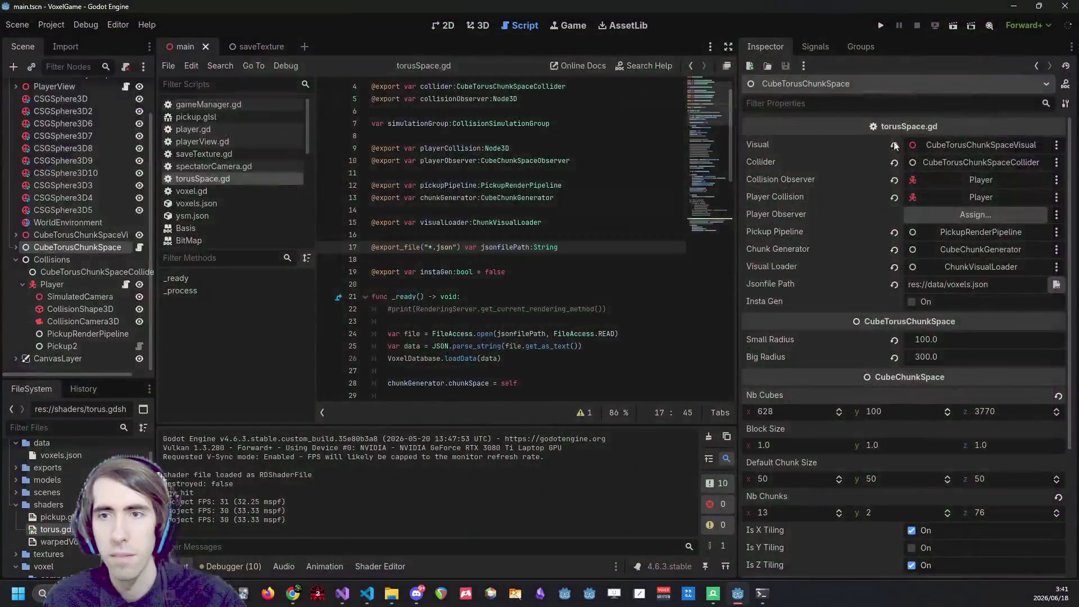
left_click(1004, 409)
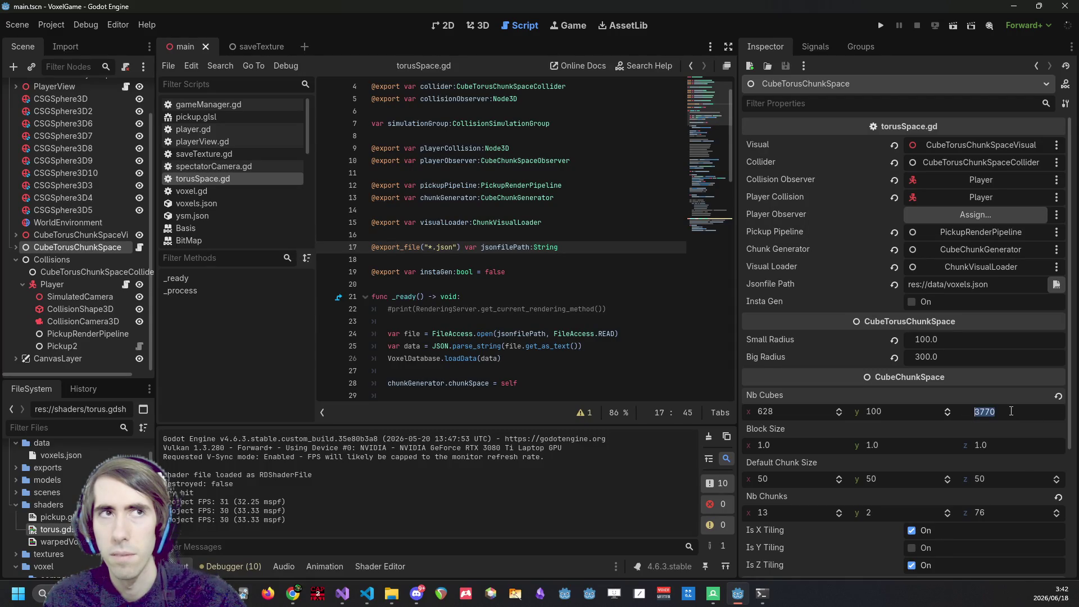
type("*2")
key("Return")
key("ctrl+s")
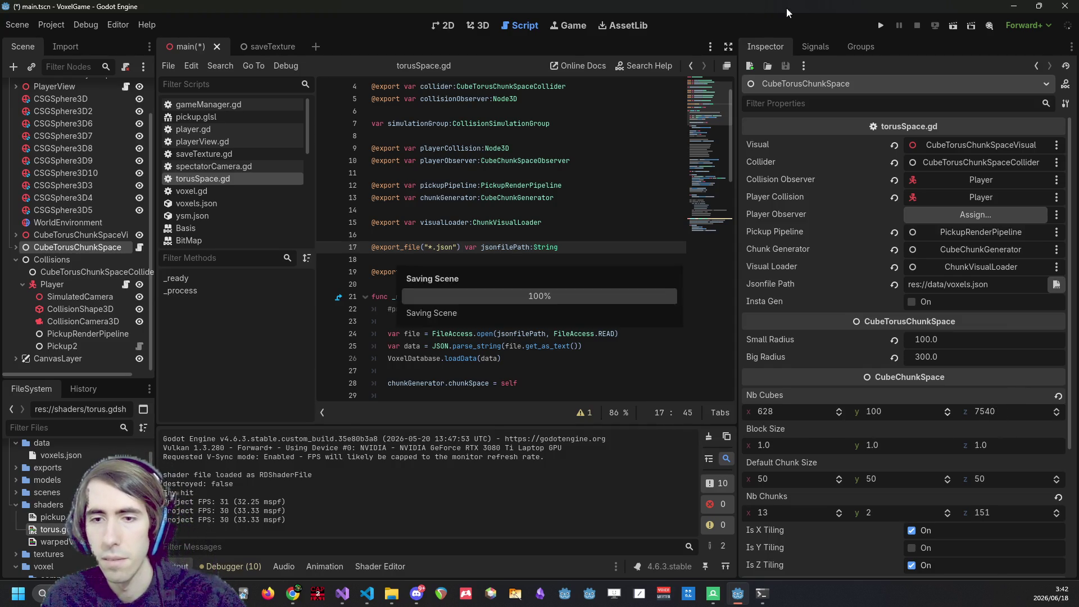
Launch and explore the 7540-cube torus world, then quit the game.
left_click(880, 27)
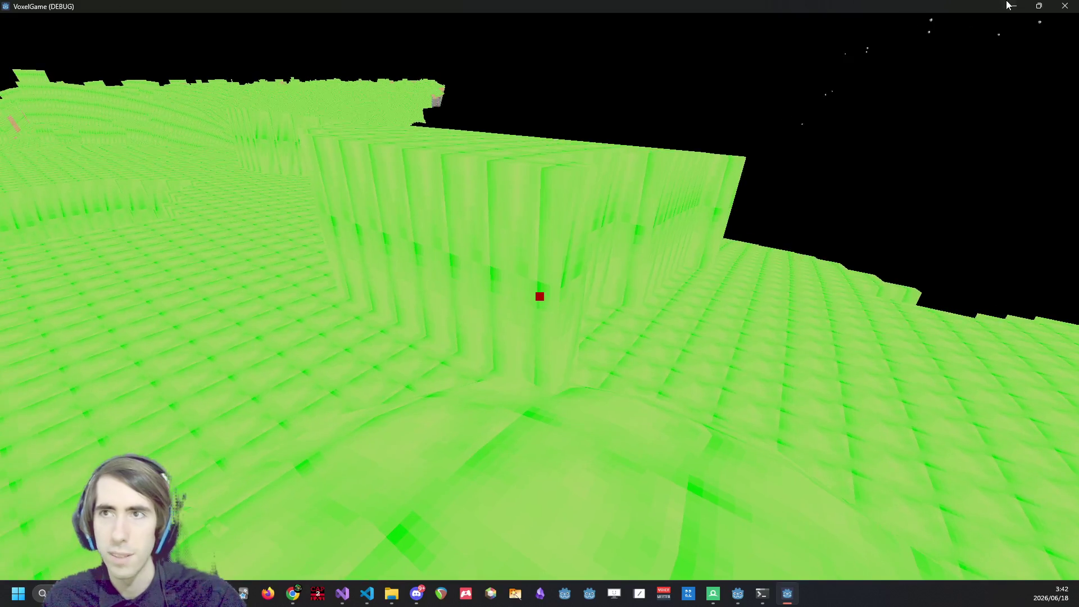
key("Escape")
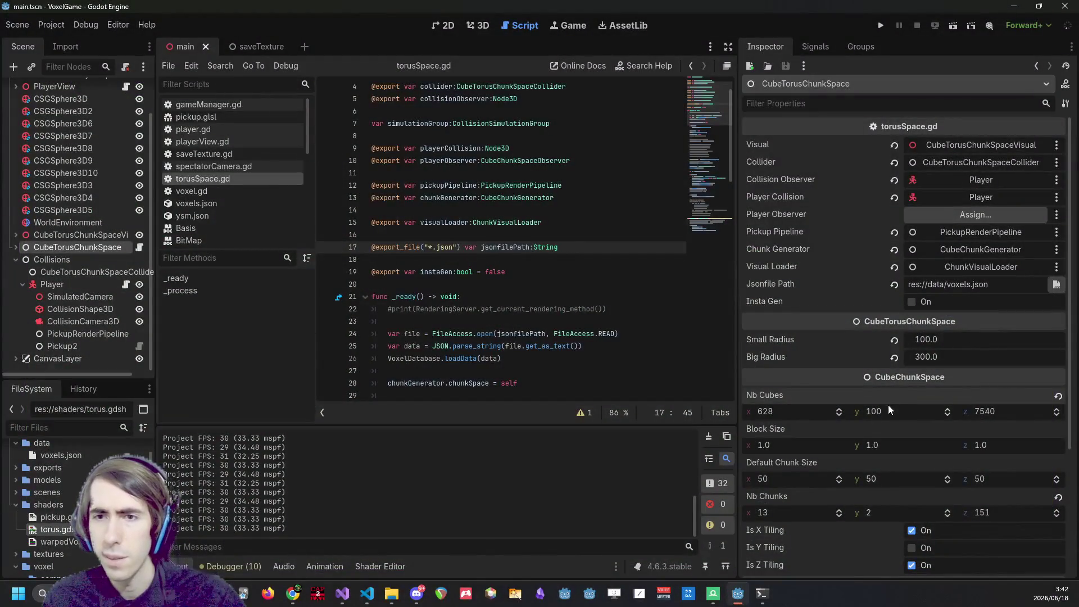
Change Nb Cubes y to 50 and run the game.
type("0")
key("Return")
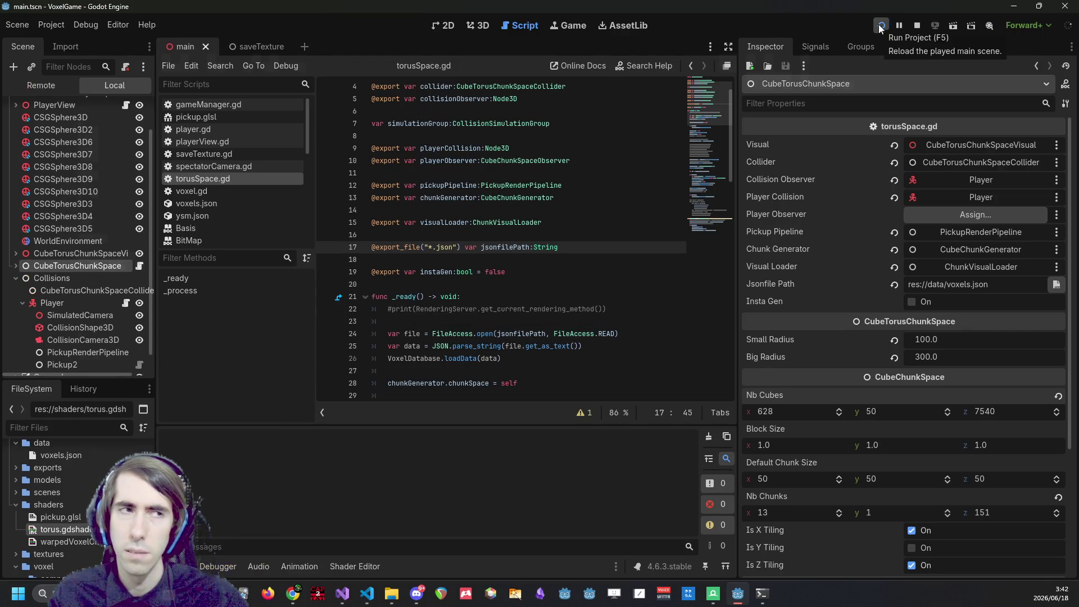
left_click(881, 28)
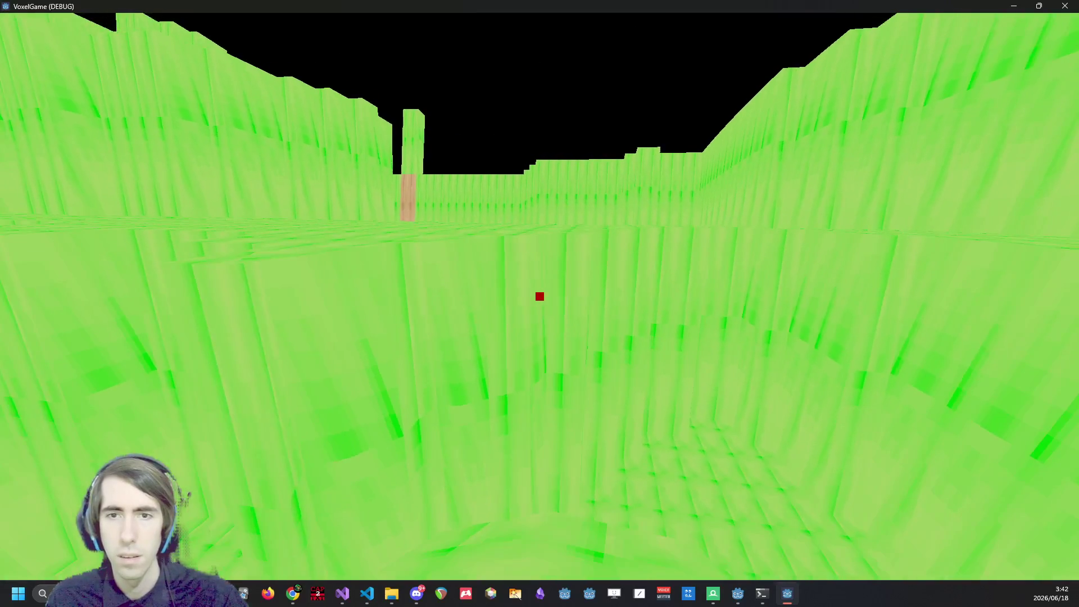
Relaunch the debug game with F5 and walk toward the green voxel ground.
left_click(1066, 6)
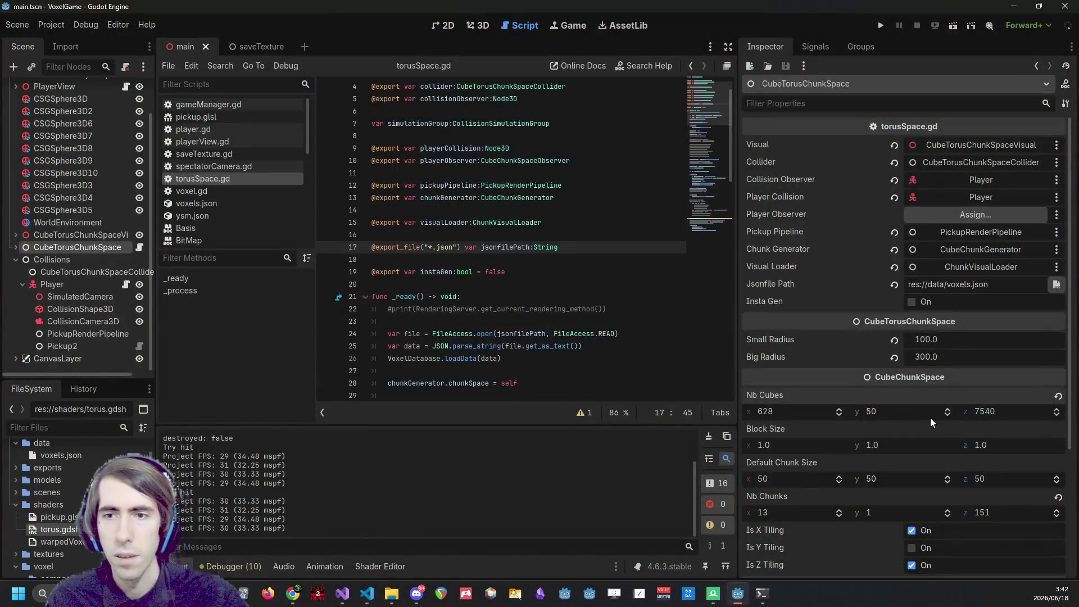
key("F5")
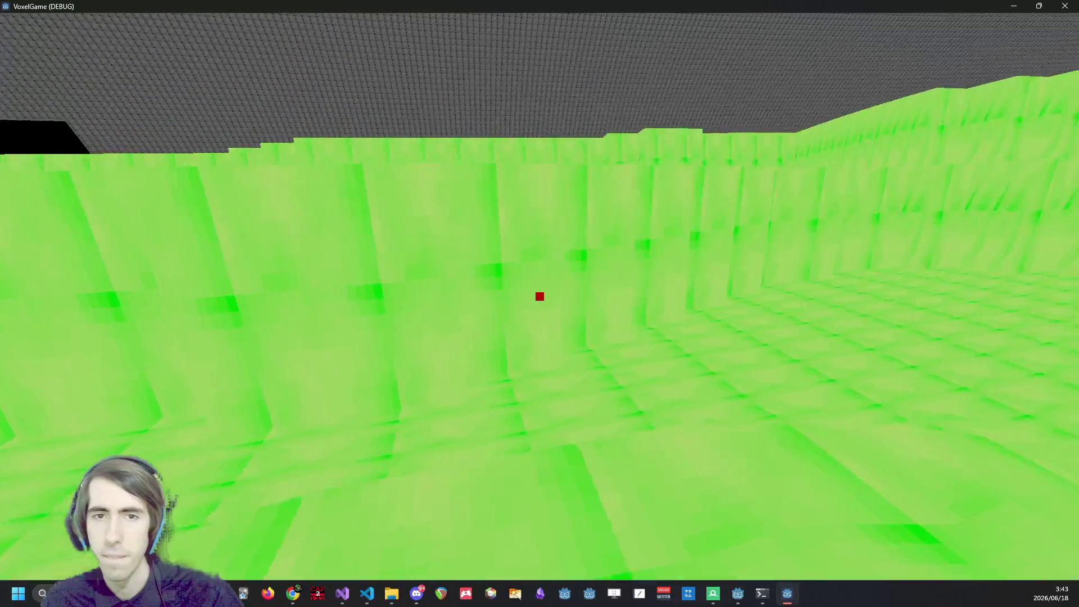
key("w")
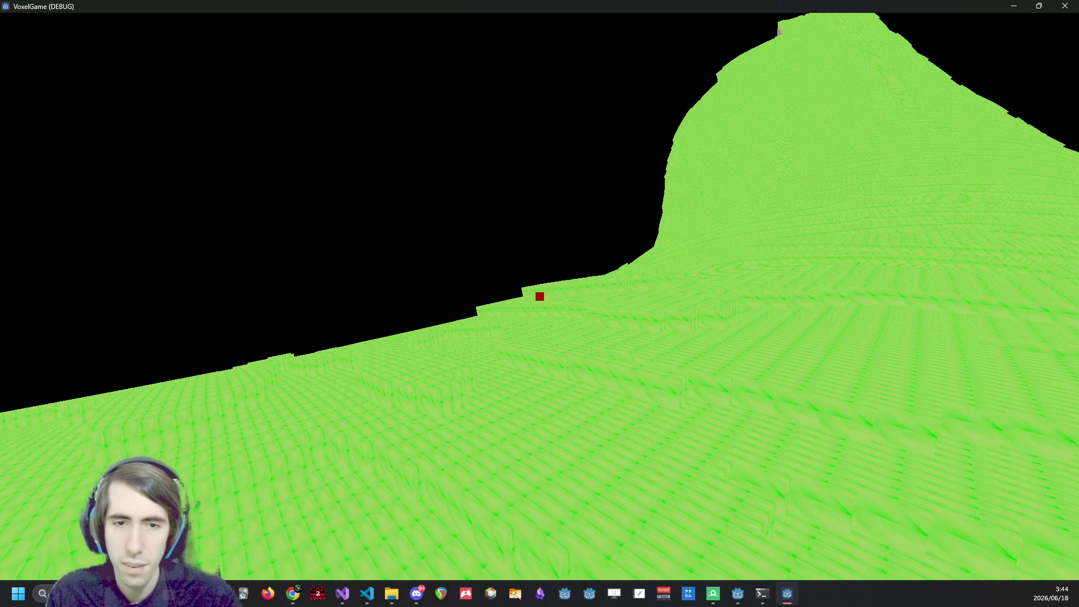
key("w")
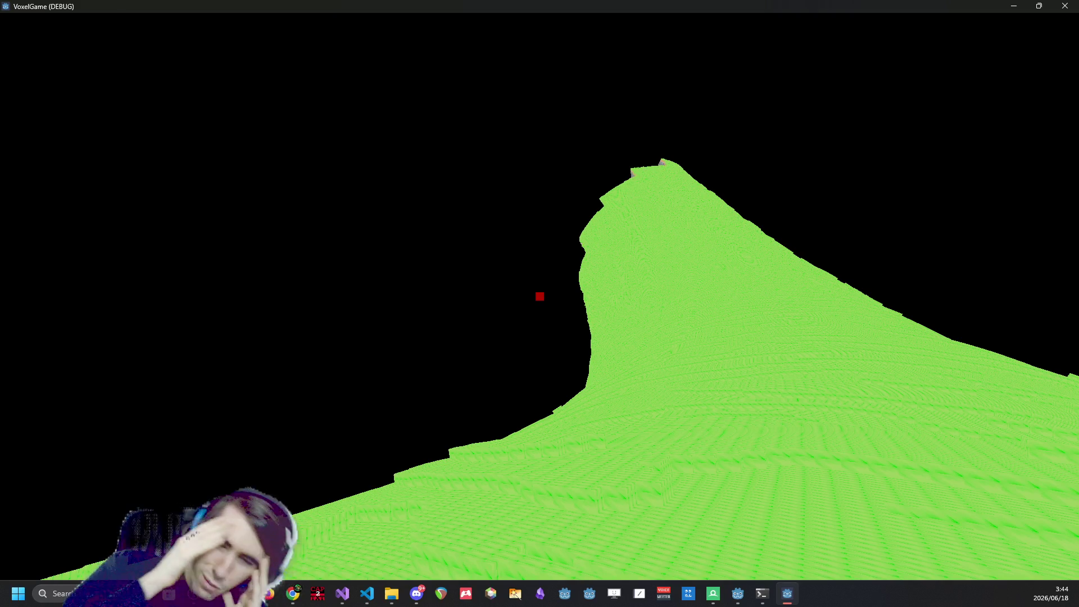
Fly back and forth between the green torus terrain and the grey stone cavern.
key("w")
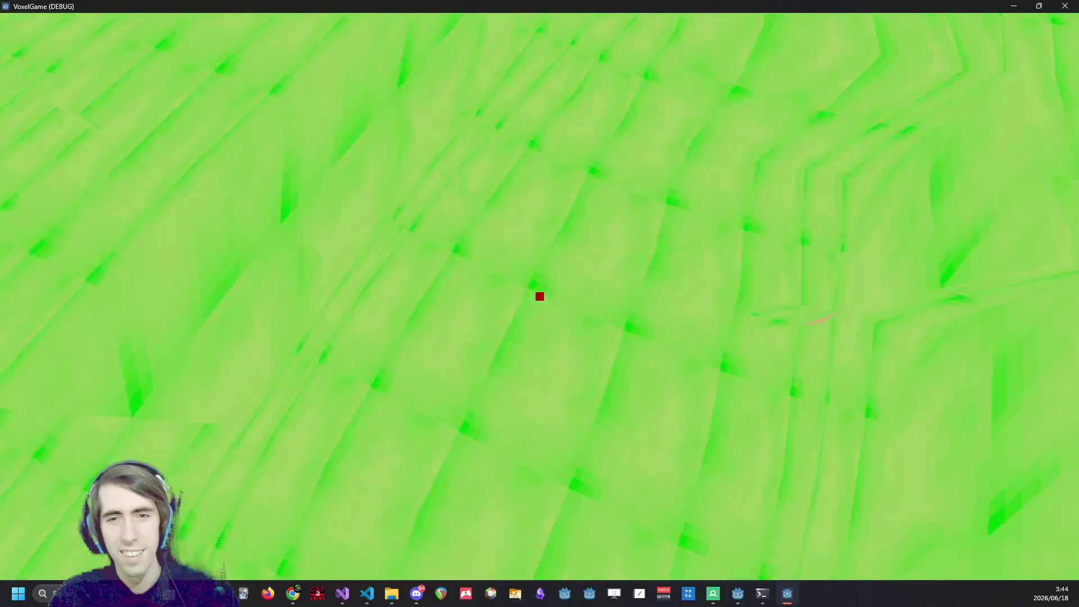
key("w")
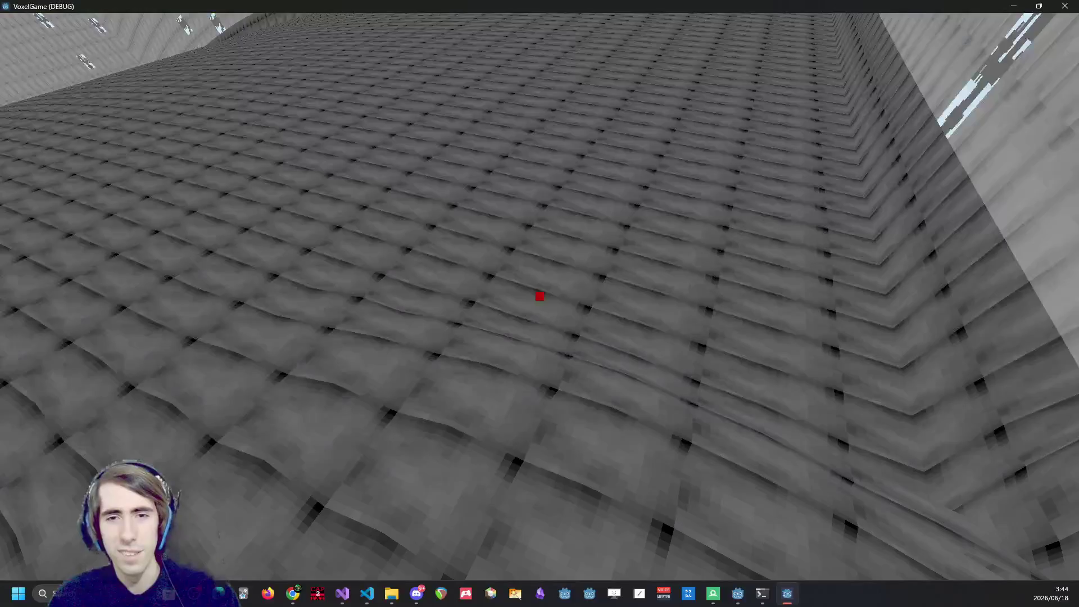
key("w")
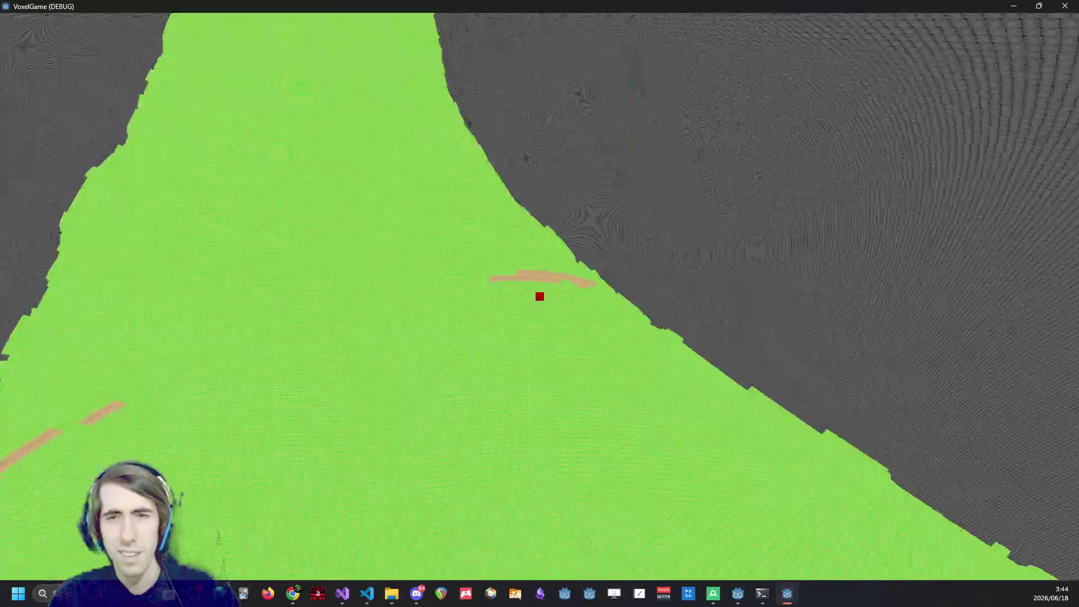
key("w")
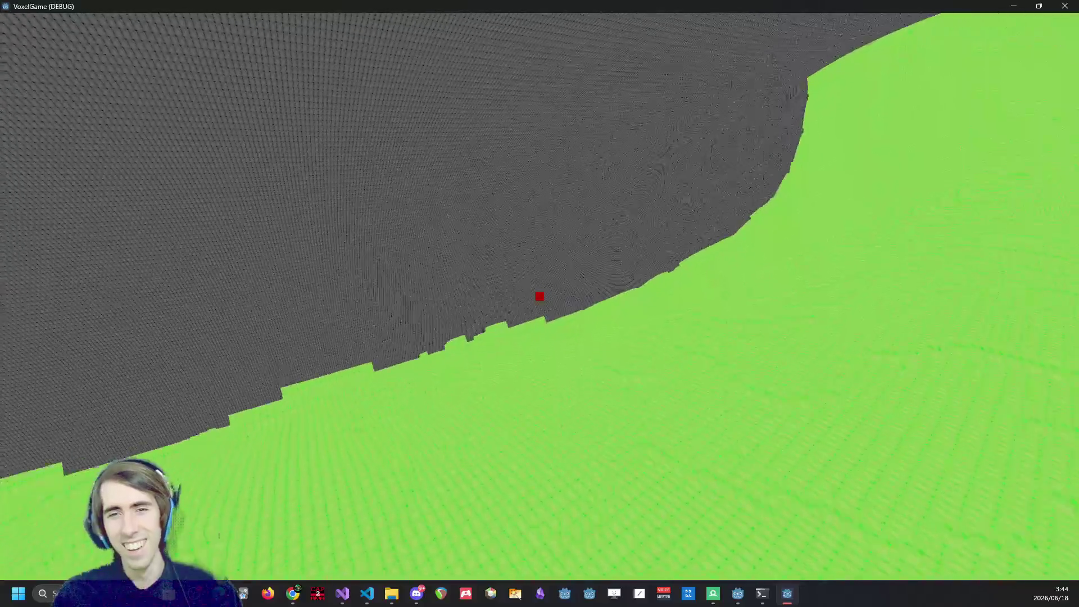
key("w")
key("w")
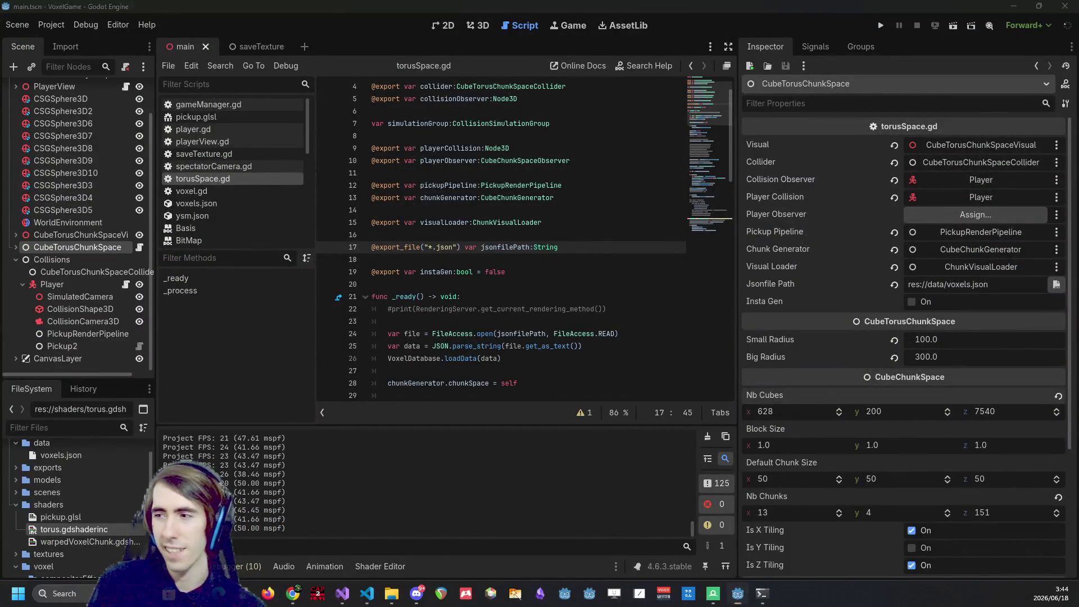
Read the new torus radii and cube counts in todo.md, then return to the Godot editor.
left_click(367, 594)
scroll(337, 338, "up", 7)
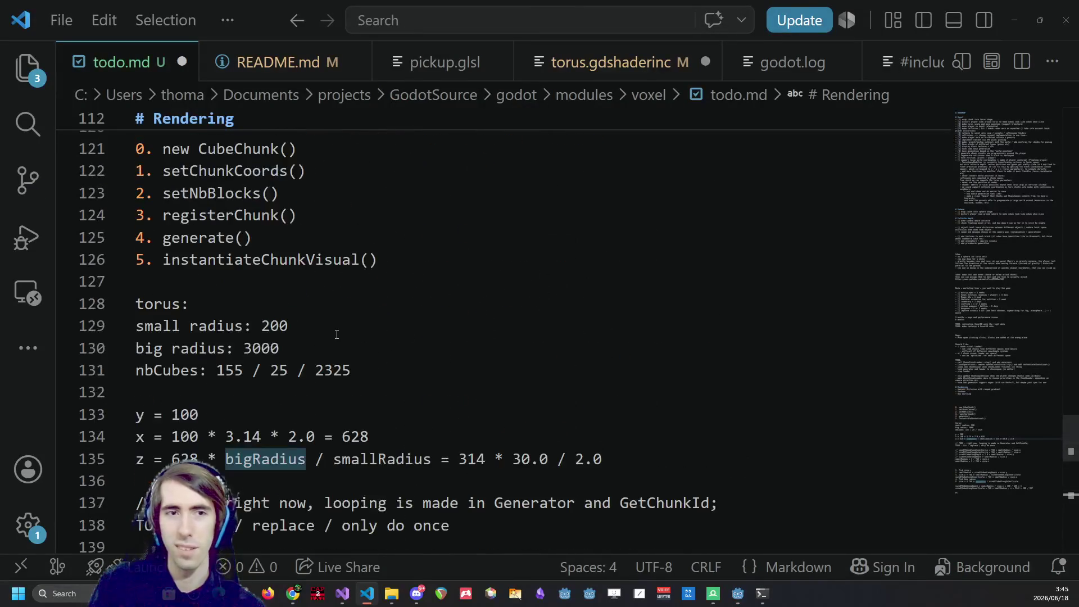
key("ctrl+super+Left")
Enter Small Radius 200, Big Radius 3000, Nb Cubes x 155 and Nb Cubes y 25.
left_click(774, 413)
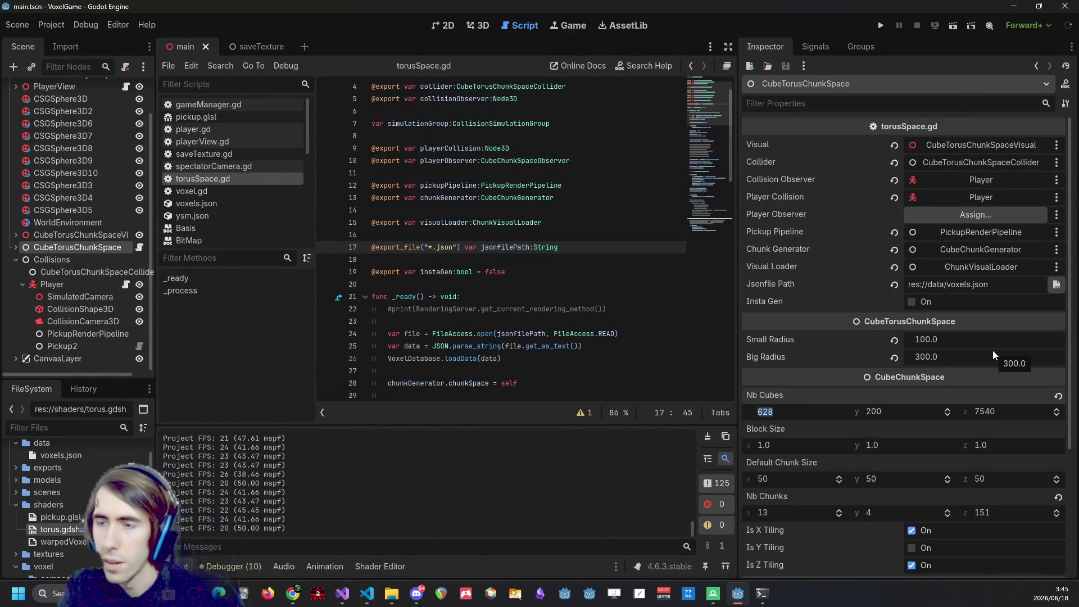
type("2")
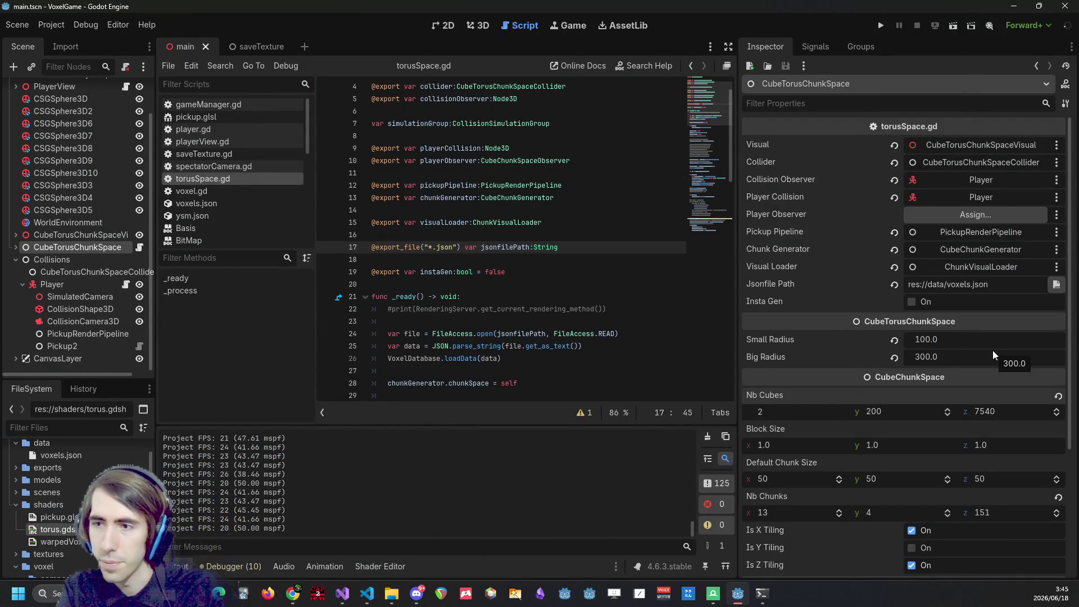
left_click(947, 343)
type("200")
key("Tab")
type("300")
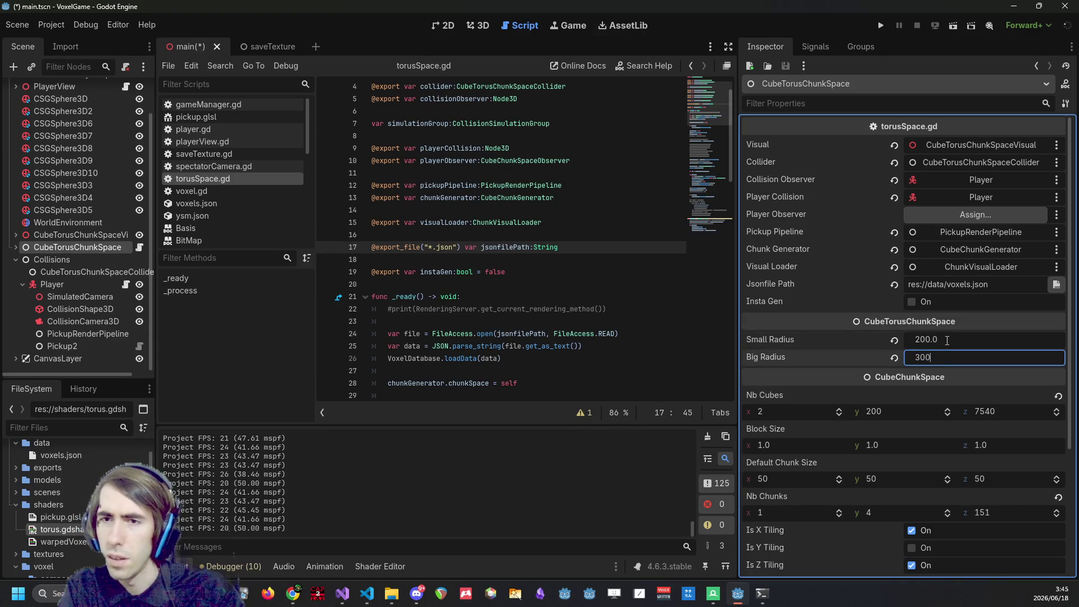
key("Tab")
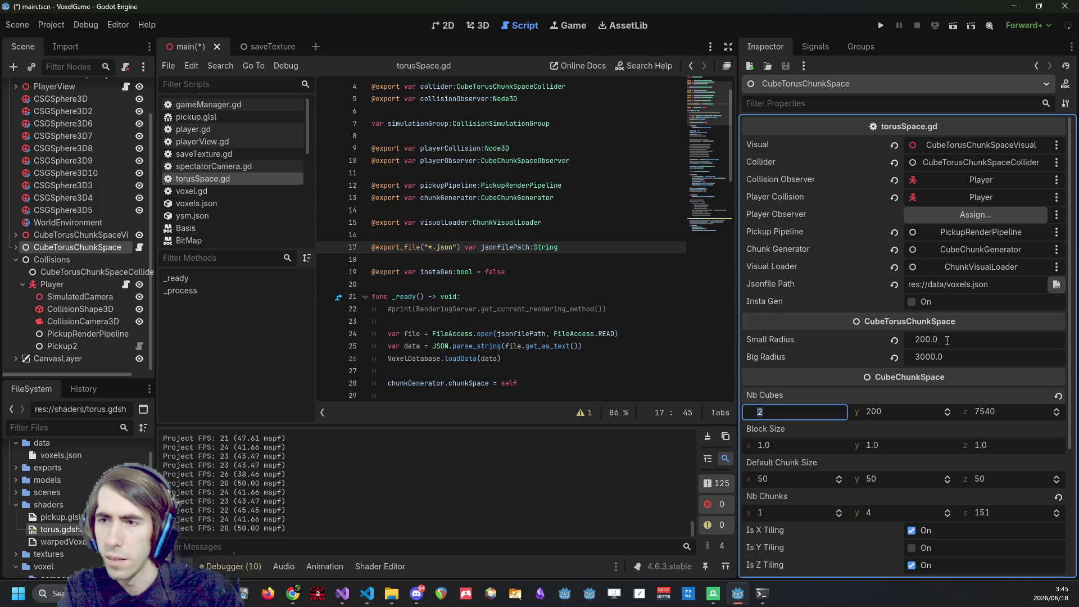
type("155")
key("Tab")
type("25")
key("Tab")
Set Nb Cubes z to 2325 and save the scene with Ctrl+S.
type("2")
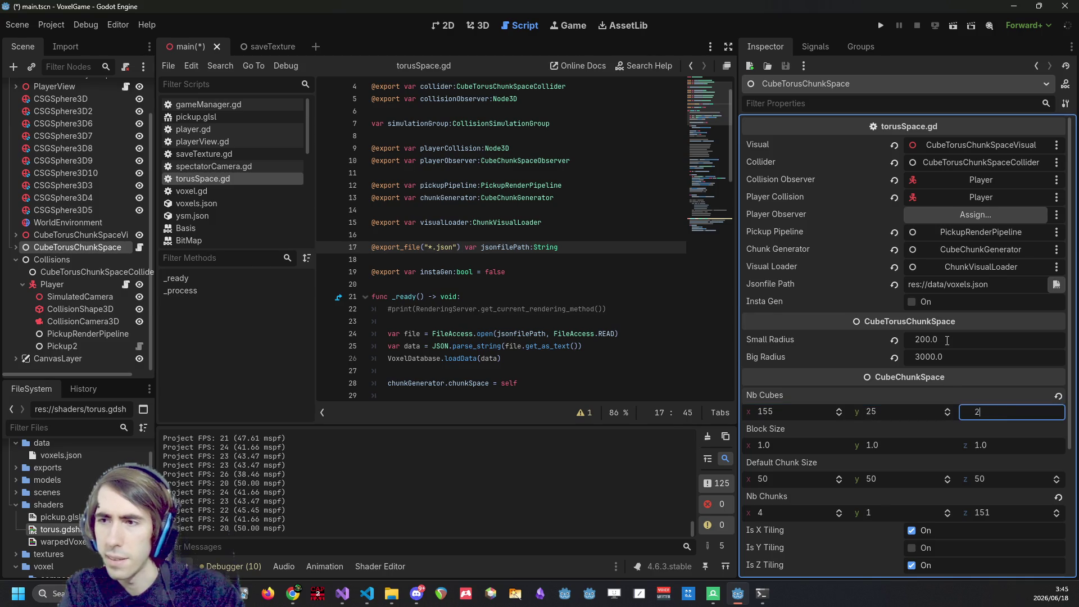
type("5")
key("Return")
left_click(663, 318)
key("ctrl+s")
Run the project, dig twice into the terrain, then quit the game with F8.
left_click(886, 25)
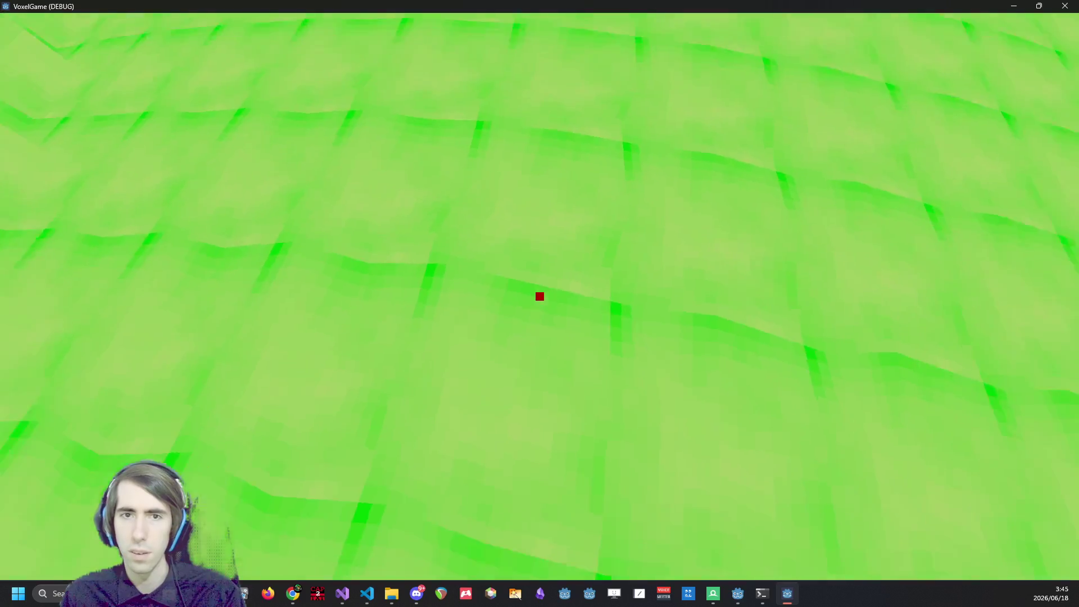
left_click(539, 296)
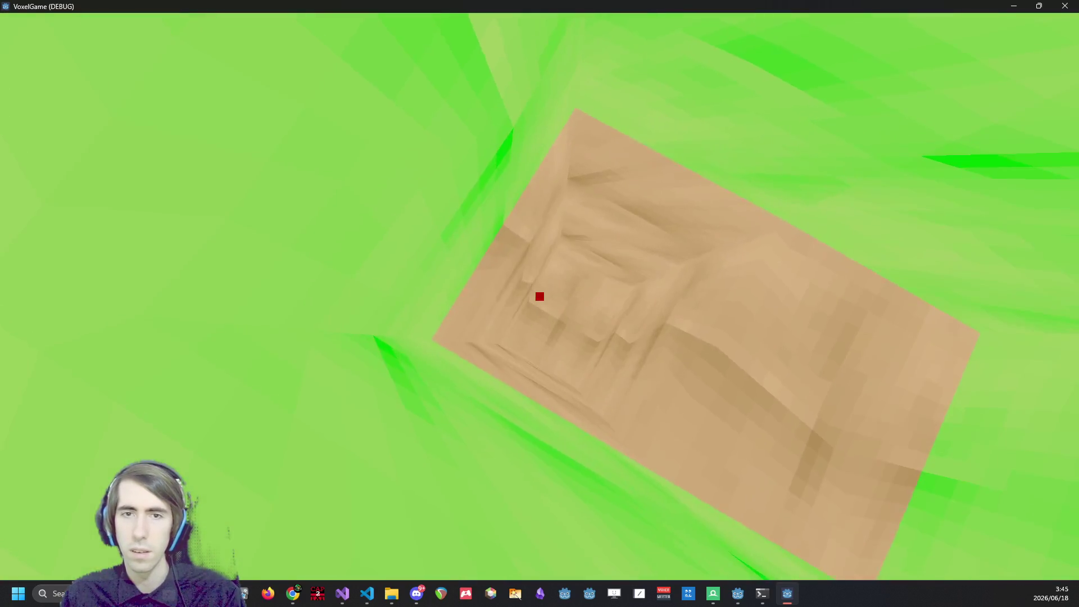
left_click(540, 297)
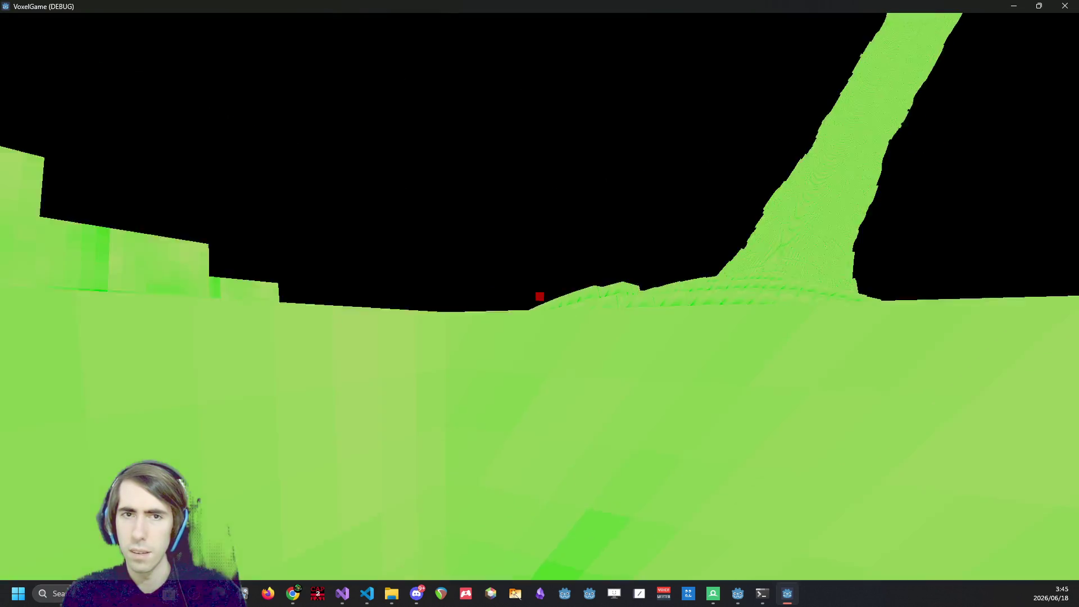
key("F8")
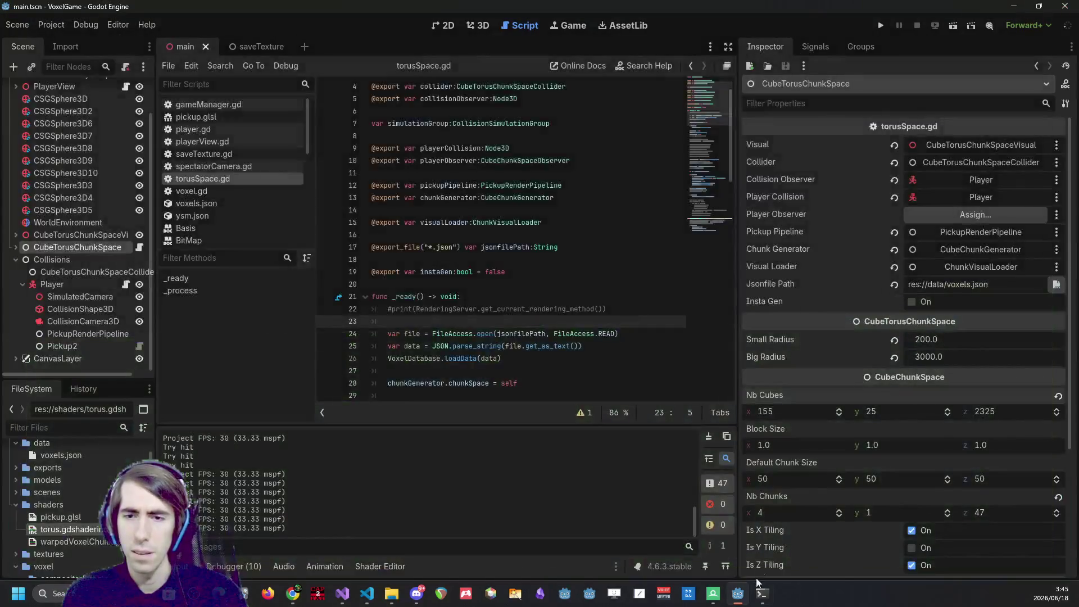
Run git status in the PowerShell terminal.
mouse_move(762, 593)
left_click(804, 535)
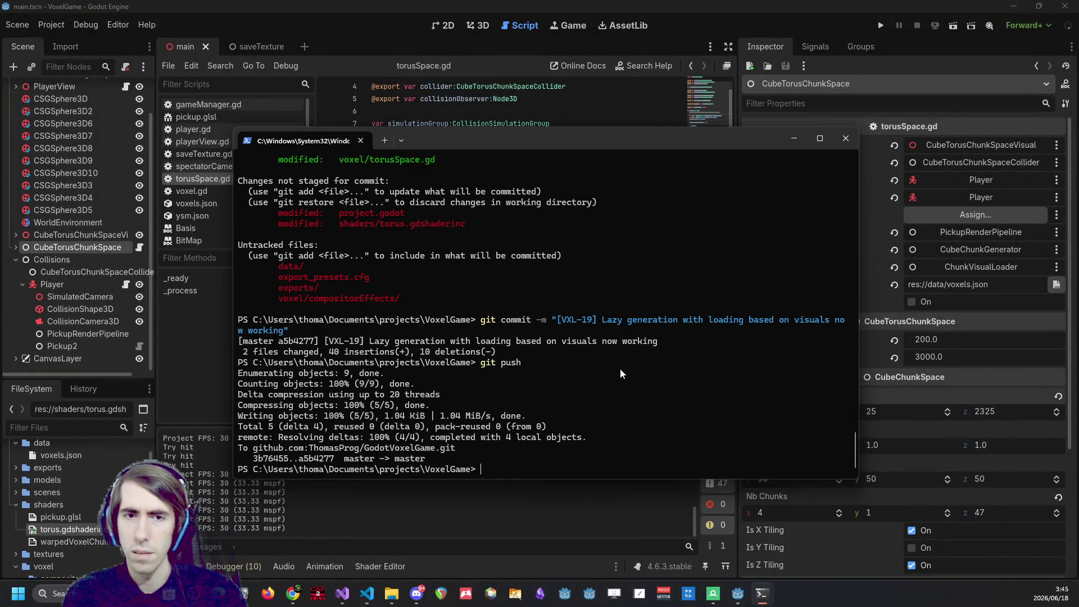
type("git status")
key("Return")
Show the git diff for shaders/torus.gdshaderinc.
type("git diff")
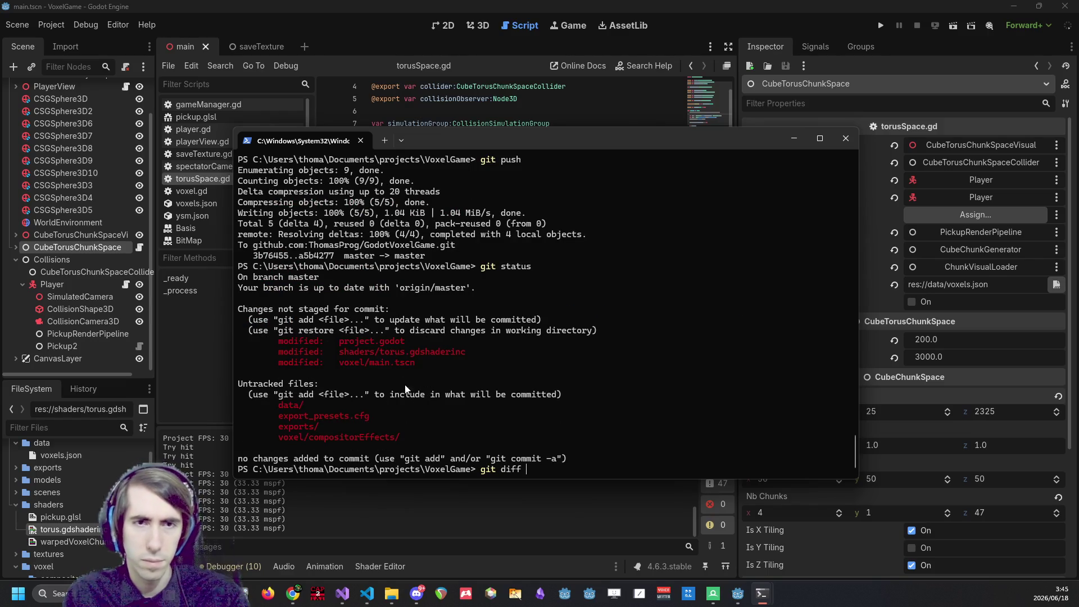
left_click_drag(341, 353, 507, 356)
right_click(576, 345)
right_click(576, 345)
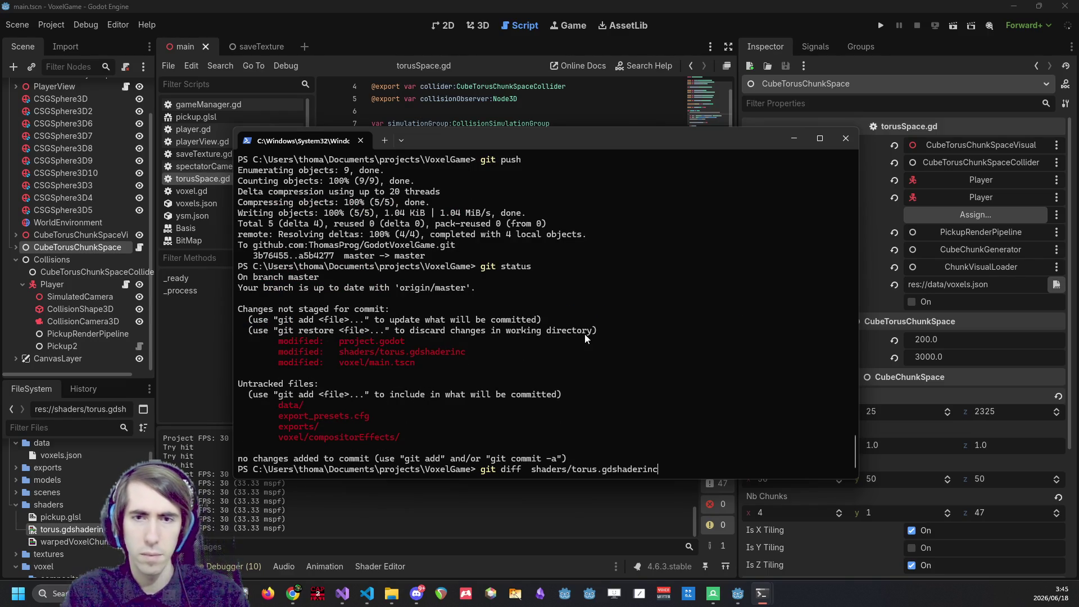
key("Return")
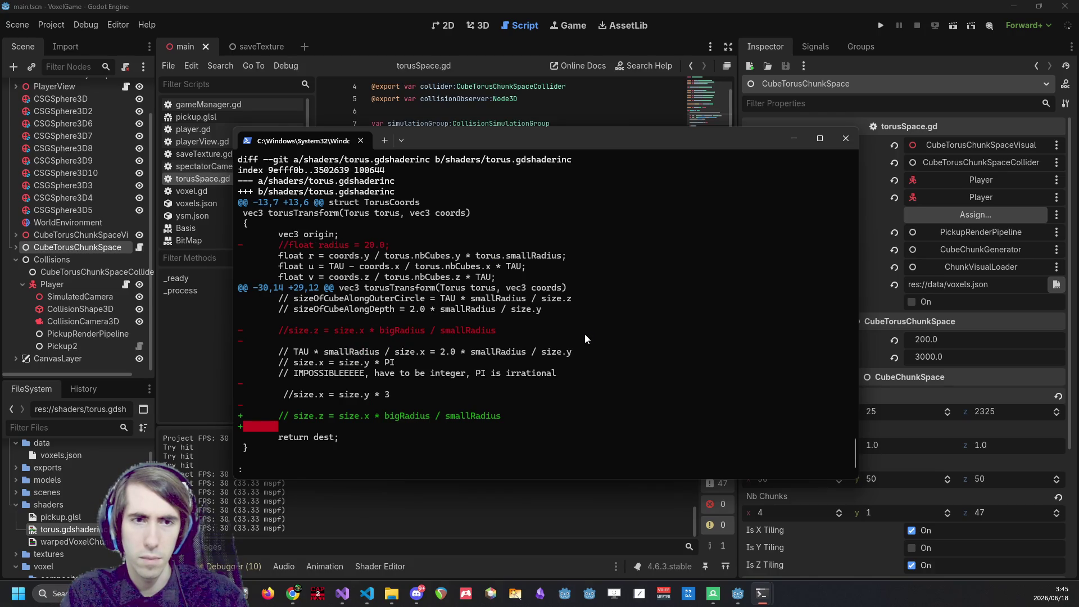
Rerun git status and show the git diff for voxel/main.tscn.
type("qgatus")
key("Return")
type("git diff")
left_click_drag(336, 363, 439, 365)
right_click(439, 364)
right_click(438, 364)
key("Return")
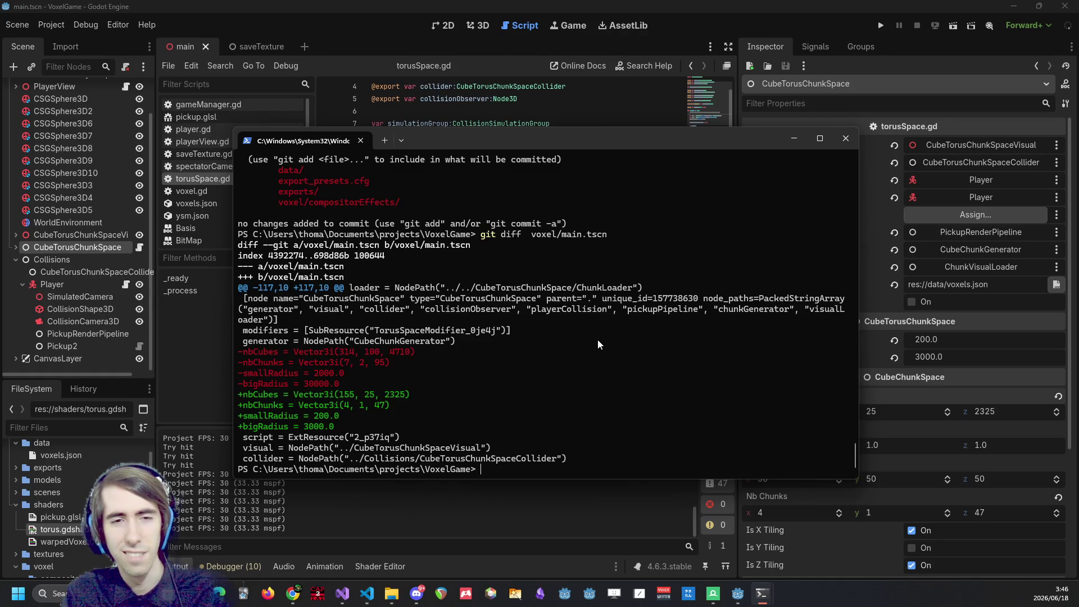
Discard the voxel/main.tscn changes with git checkout and return to Godot.
key("Up")
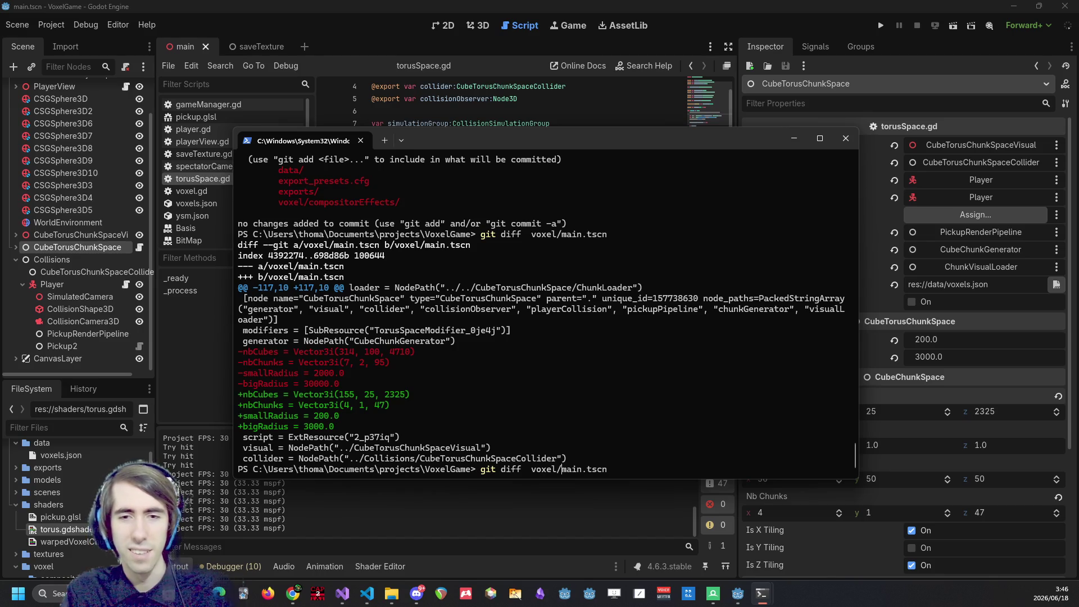
key("BackSpace")
key("BackSpace")
key("BackSpace")
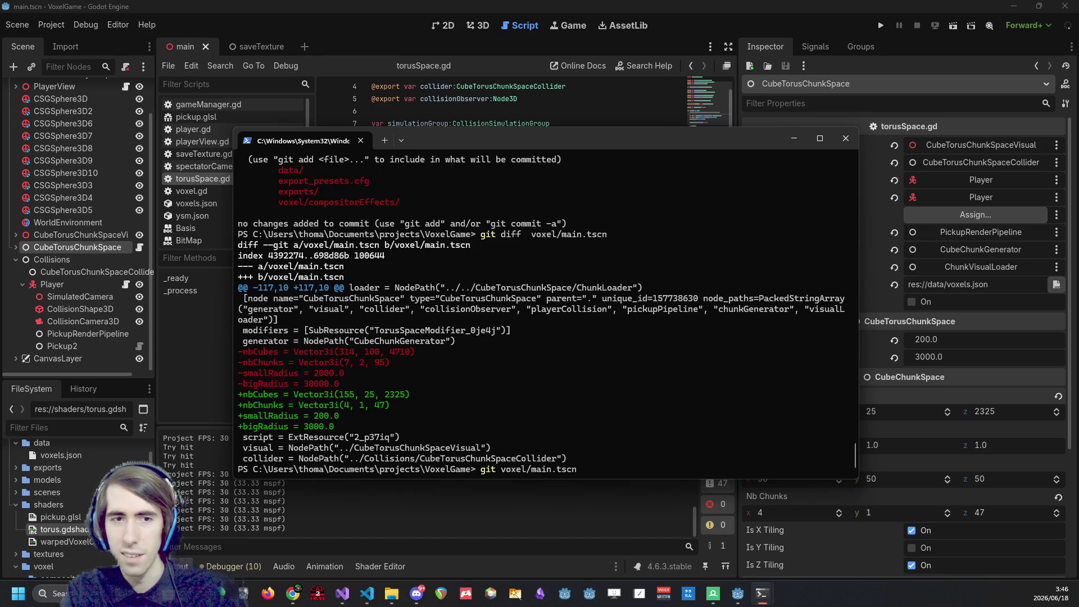
type("checkout")
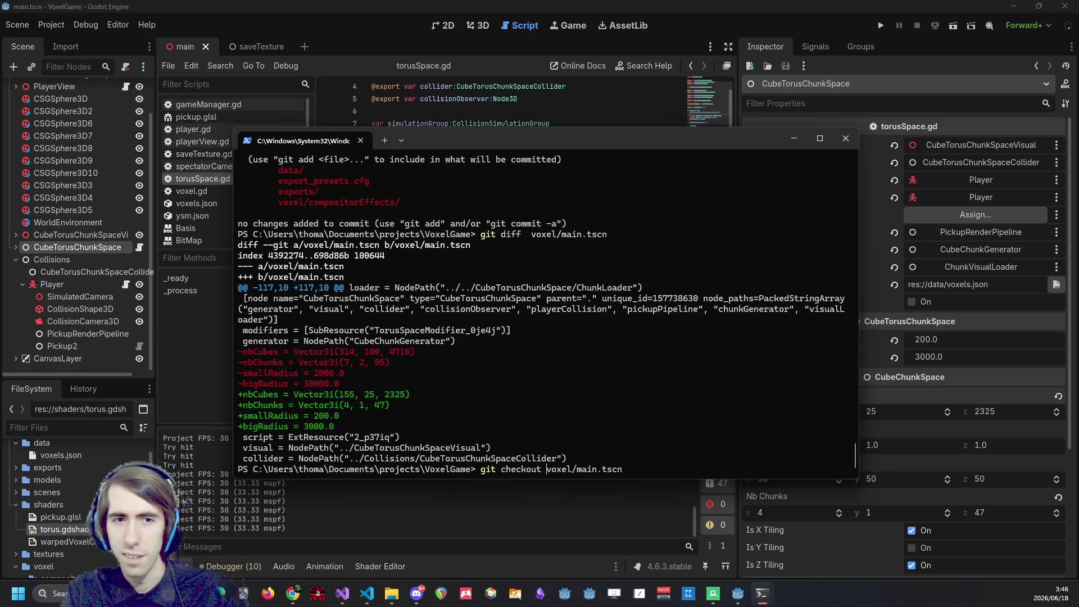
key("Return")
left_click(472, 4)
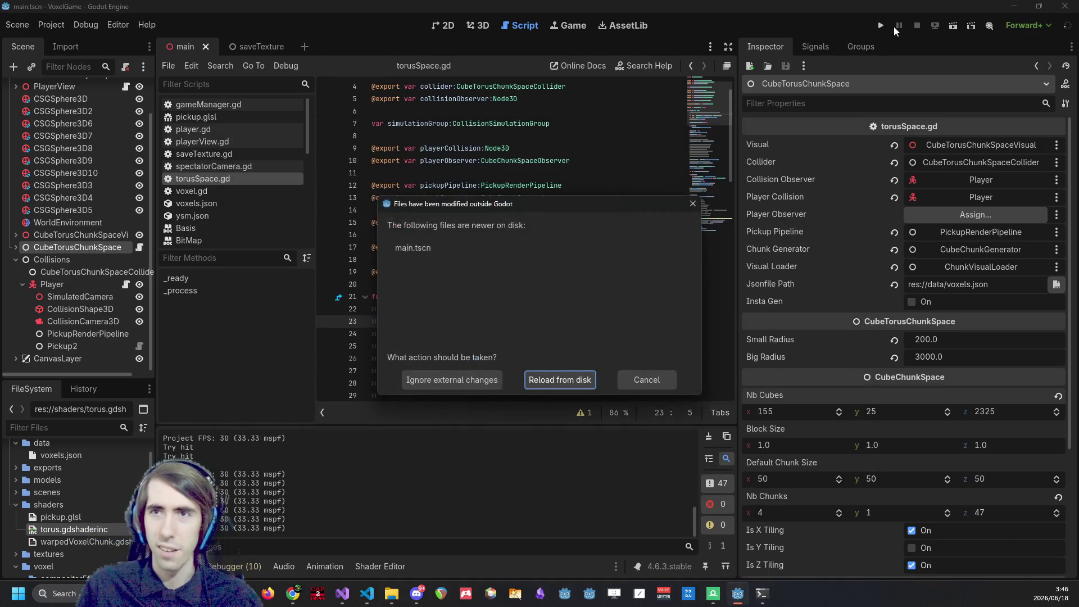
Reload main.tscn from disk and minimize the running game window.
left_click(576, 375)
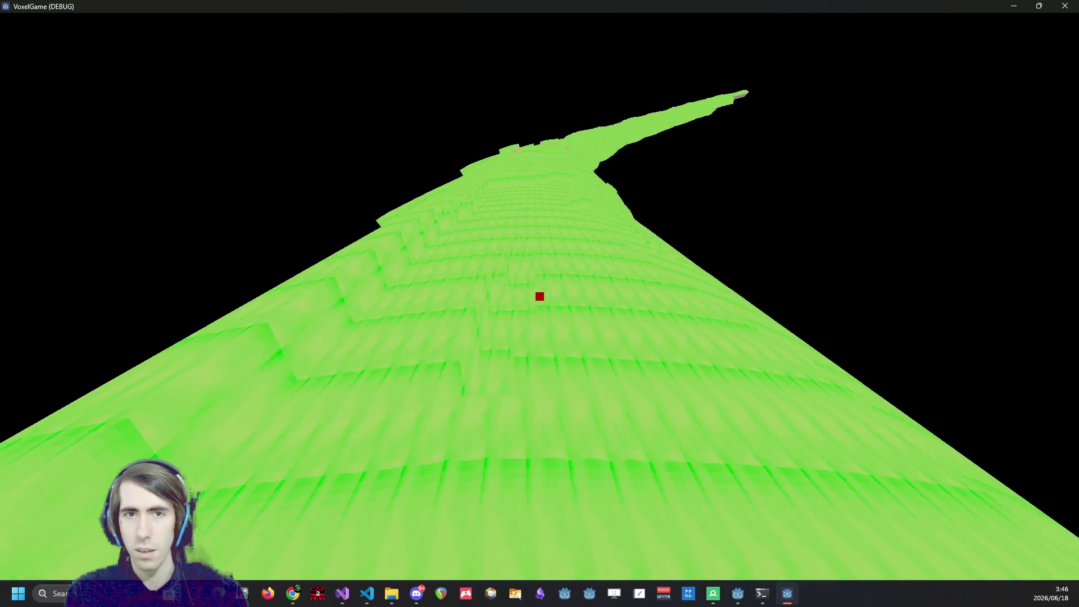
left_click(1018, 5)
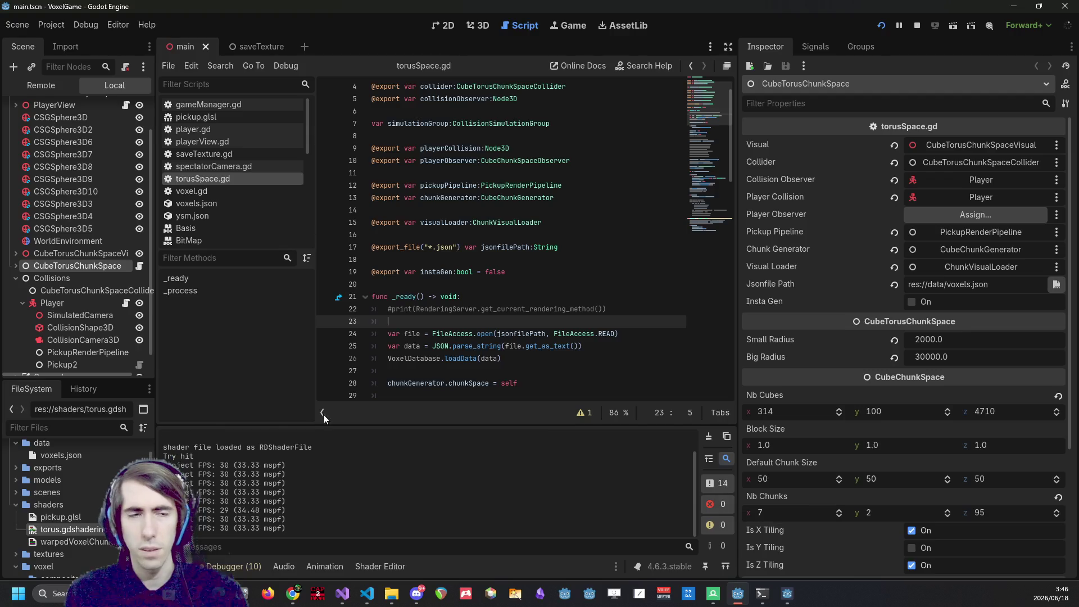
Rerun git checkout of voxel/main.tscn and confirm its diff is now empty.
mouse_move(763, 593)
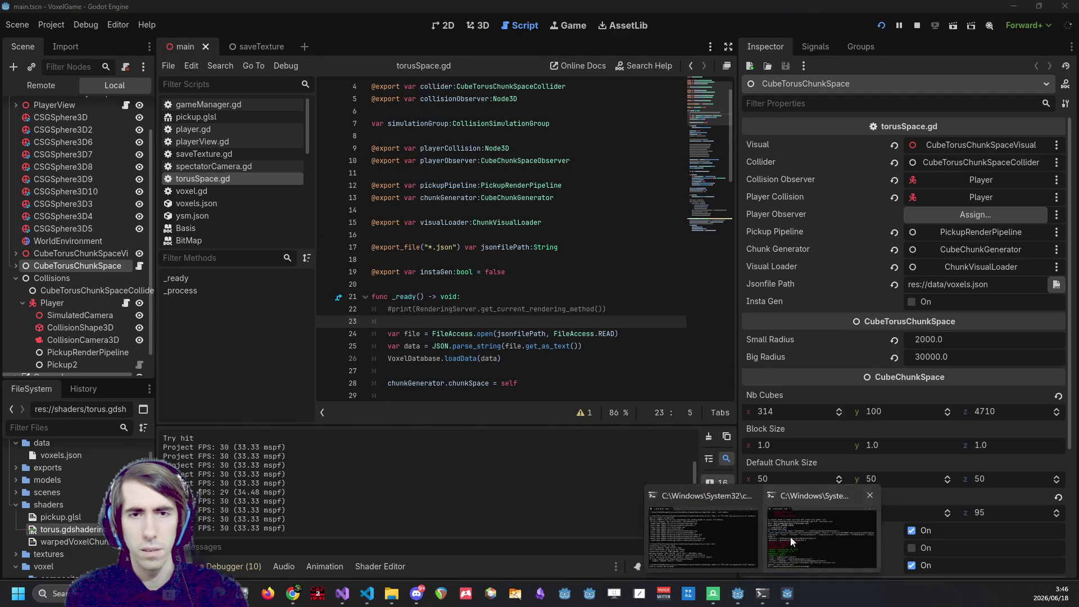
left_click(791, 538)
key("Up")
key("Return")
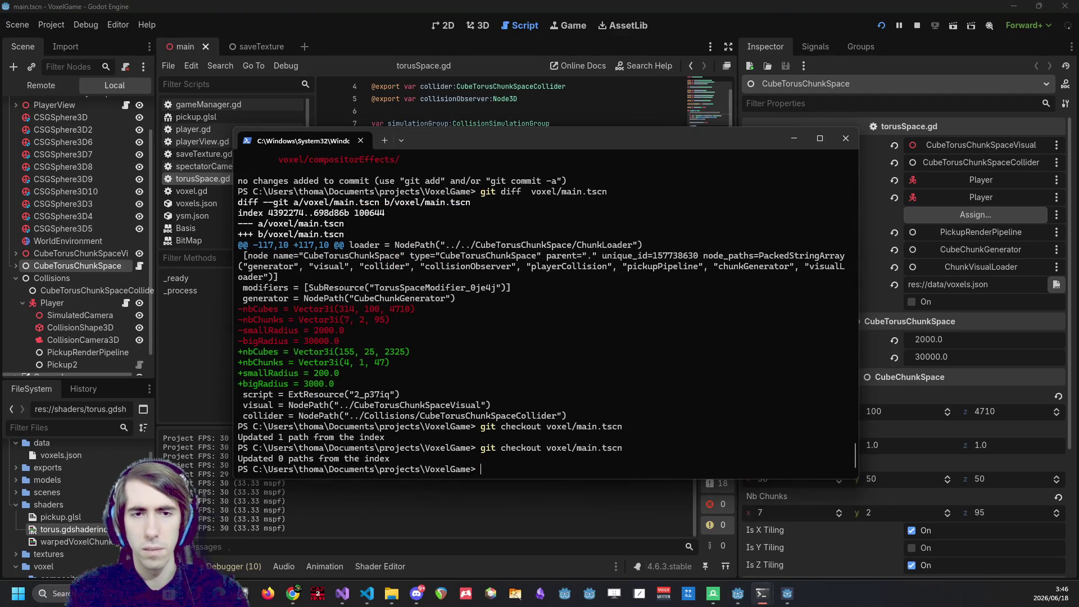
key("Up")
key("Up")
key("Return")
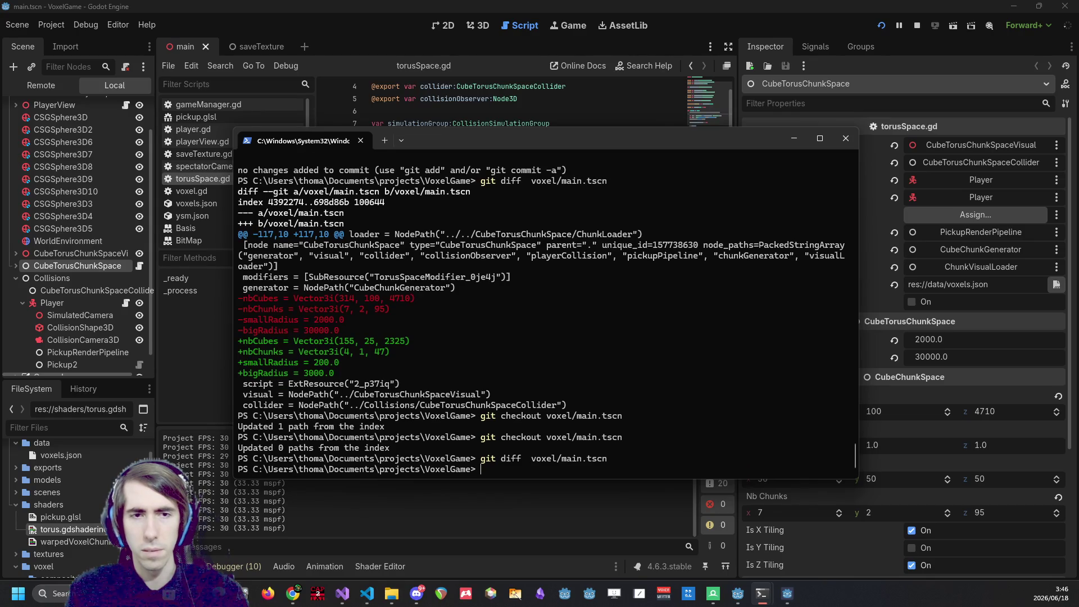
Run git status and show the project.godot diff.
type("git status")
key("Return")
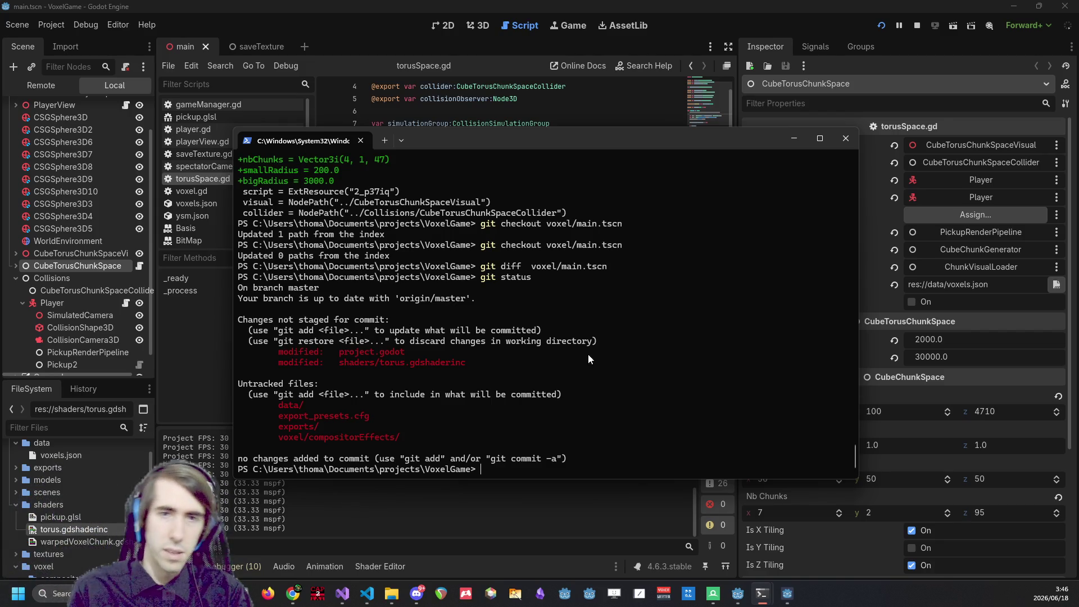
mouse_move(337, 363)
left_mouse_down()
mouse_move(497, 364)
mouse_move(342, 353)
mouse_move(409, 357)
left_mouse_up()
key("ctrl+c")
type("git diff")
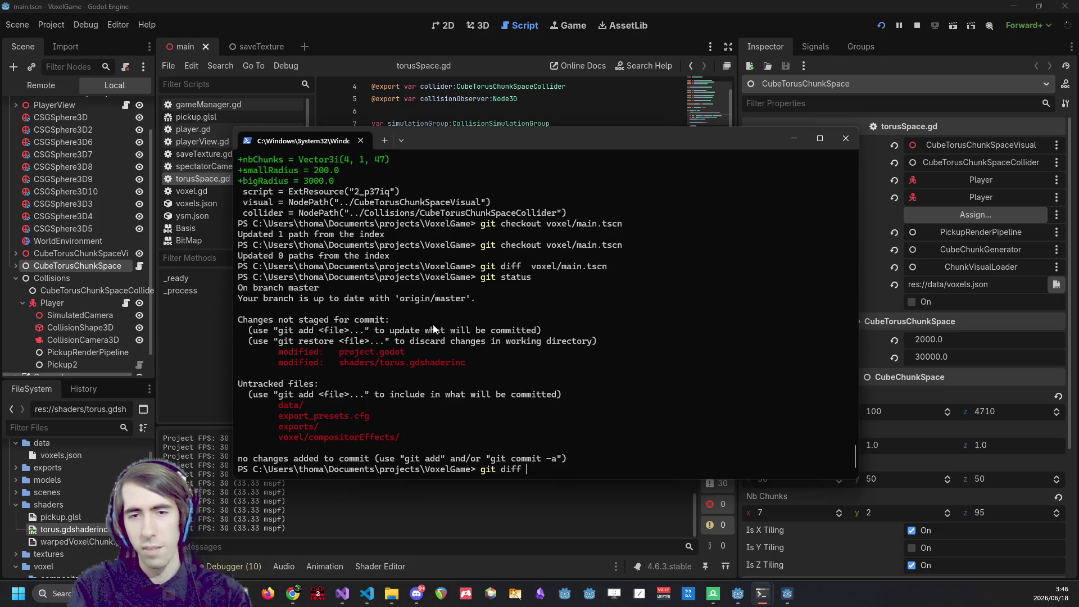
key("ctrl+v")
key("Return")
Rerun git status and copy the project.godot file name from its output.
type("qg")
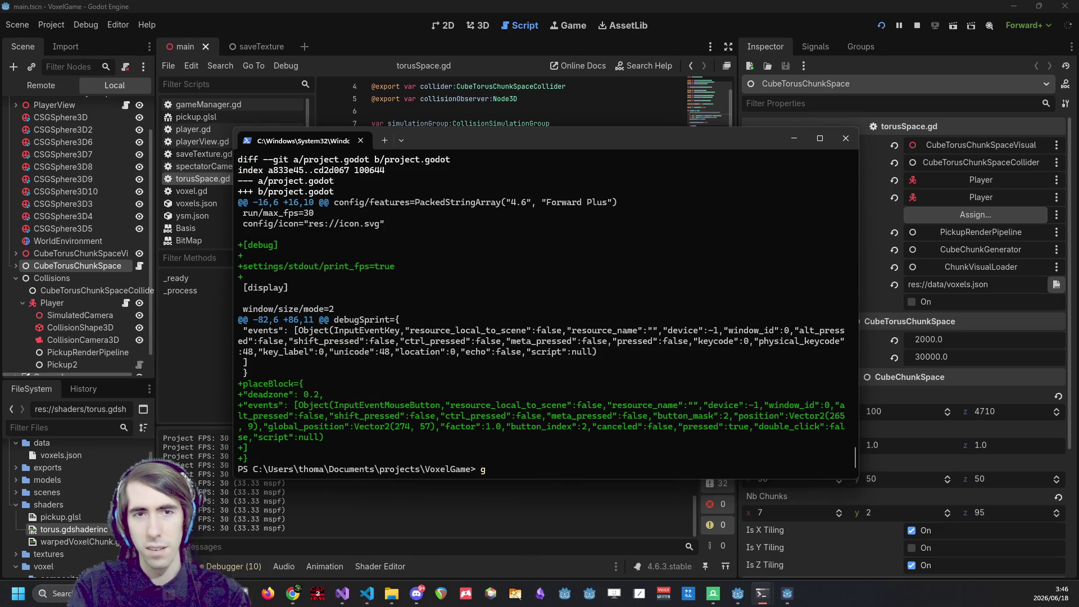
type("git st")
key("BackSpace")
key("BackSpace")
key("BackSpace")
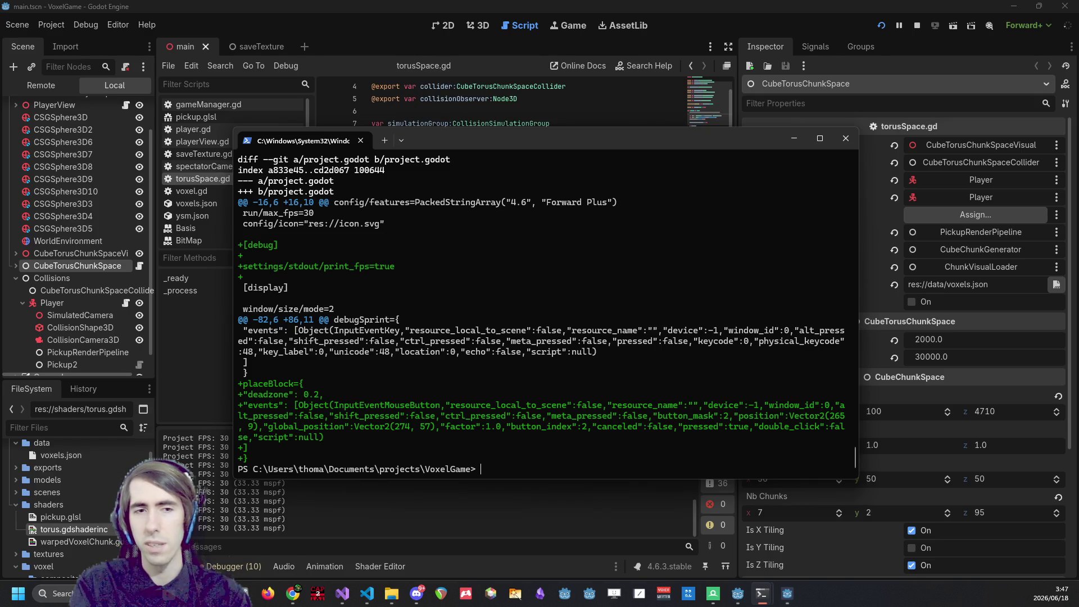
type("status")
key("Return")
type("git add")
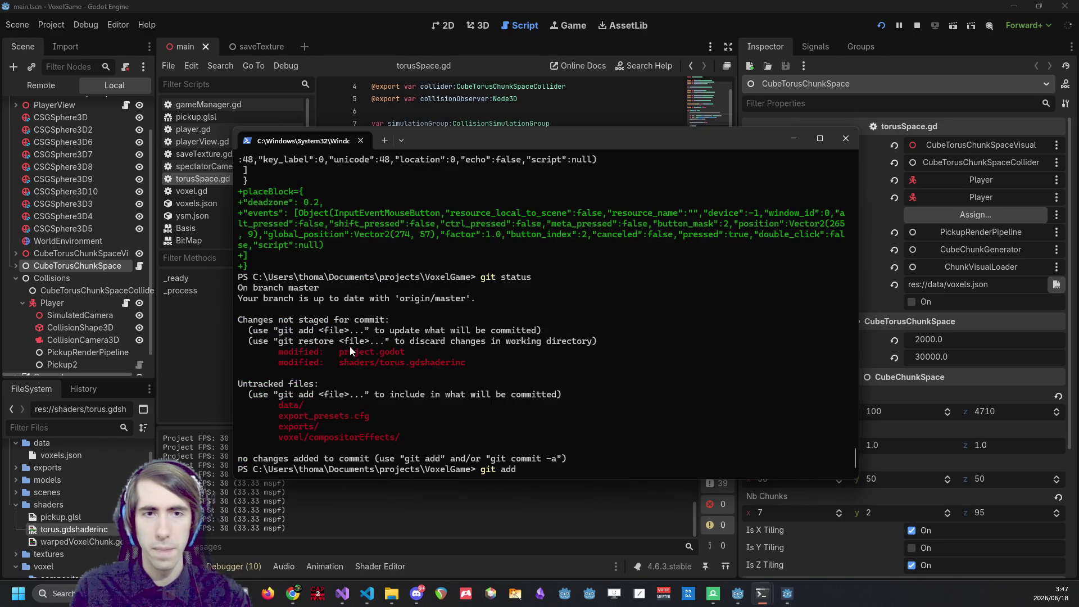
left_click_drag(336, 352, 446, 351)
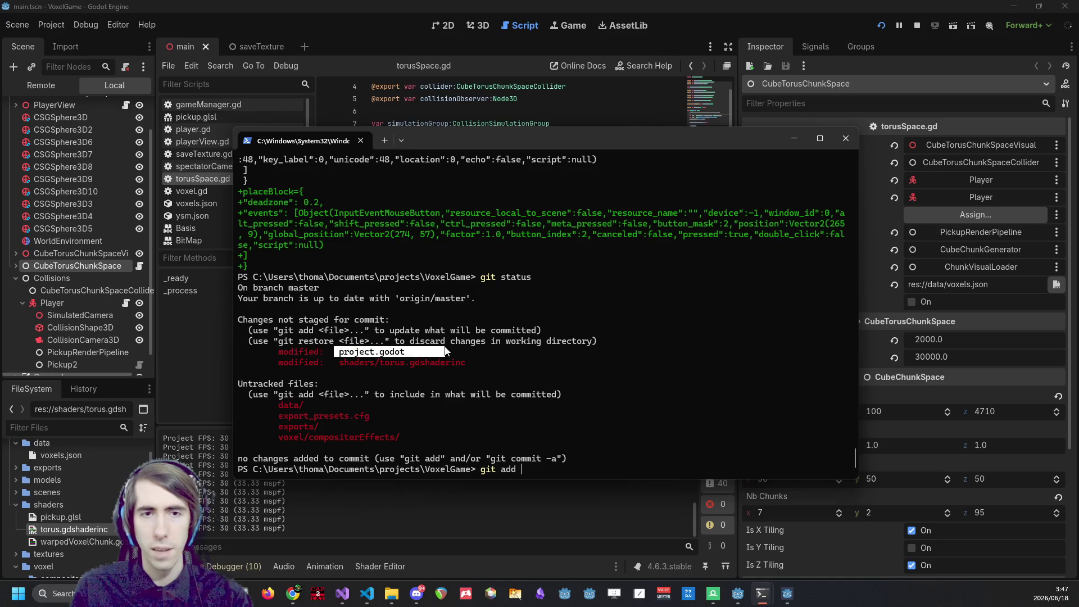
key("ctrl+c")
key("ctrl+BackSpace")
key("ctrl+BackSpace")
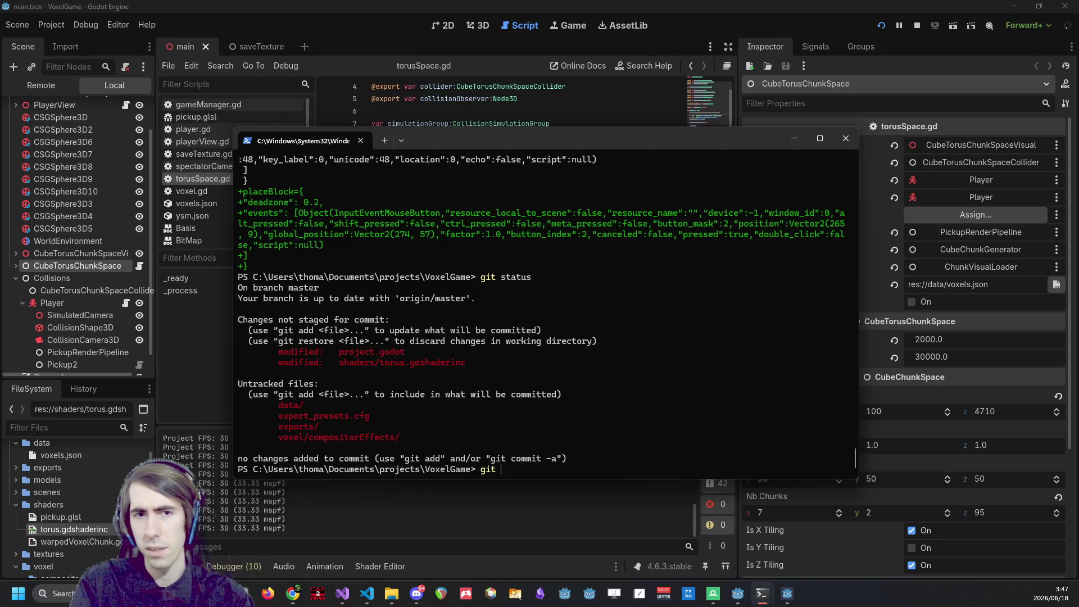
type("g")
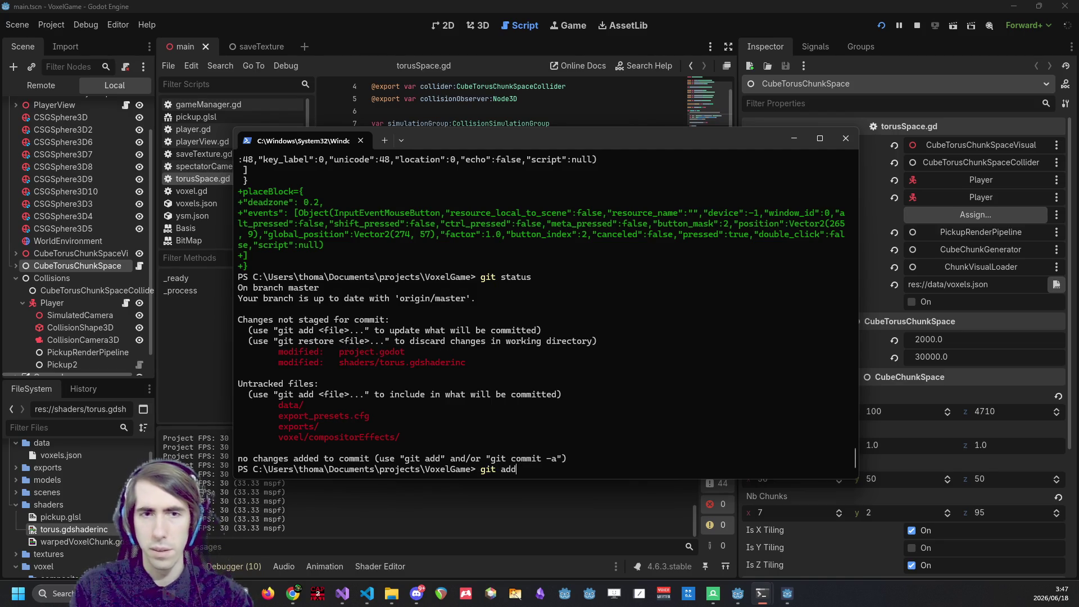
mouse_move(362, 352)
left_mouse_down()
mouse_move(315, 352)
mouse_move(413, 348)
left_mouse_up()
key("ctrl+c")
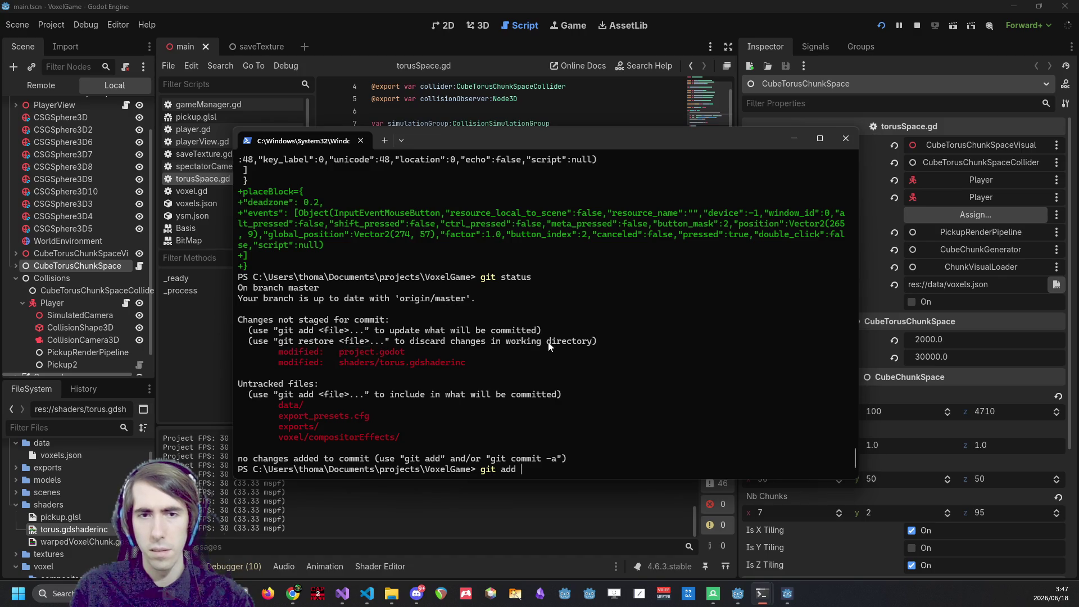
key("ctrl+BackSpace")
List recent commits with git log, copy the latest hash, and show the uncommitted diff.
type("di")
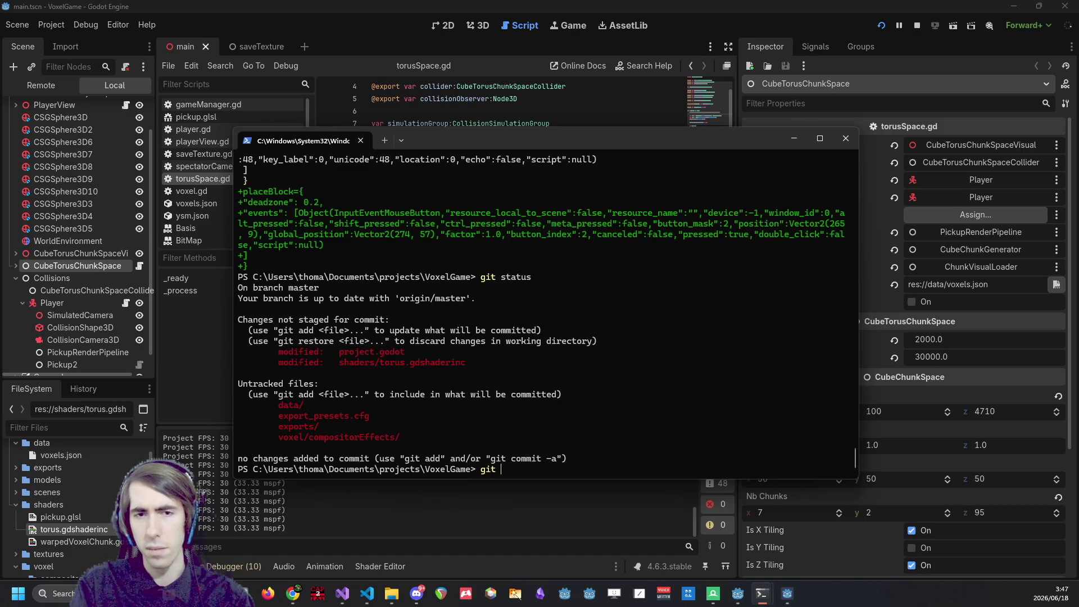
type("log")
key("Return")
type("qgit")
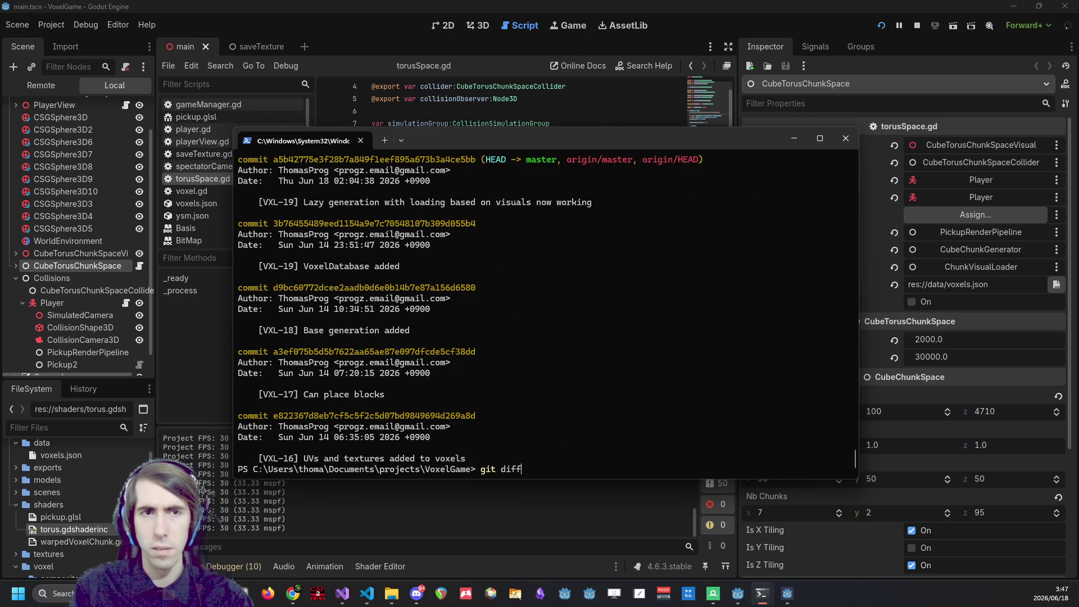
left_click_drag(272, 159, 334, 159)
key("ctrl+c")
key("Return")
Scroll through the diff, quit the pager, and rerun git status.
scroll(731, 393, "down", 4)
scroll(855, 460, "down", 4)
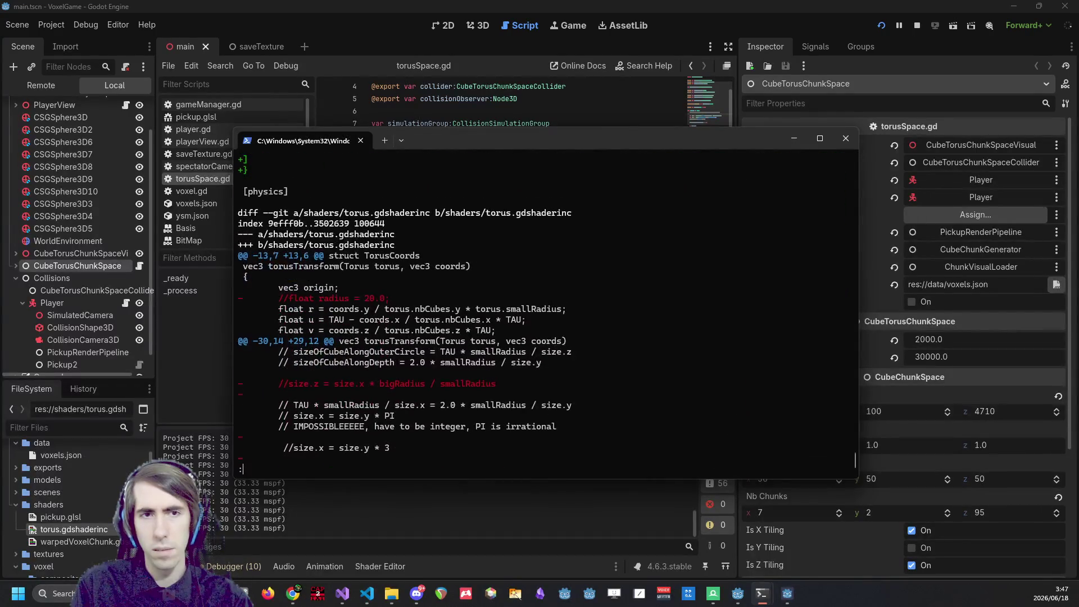
scroll(855, 460, "up", 8)
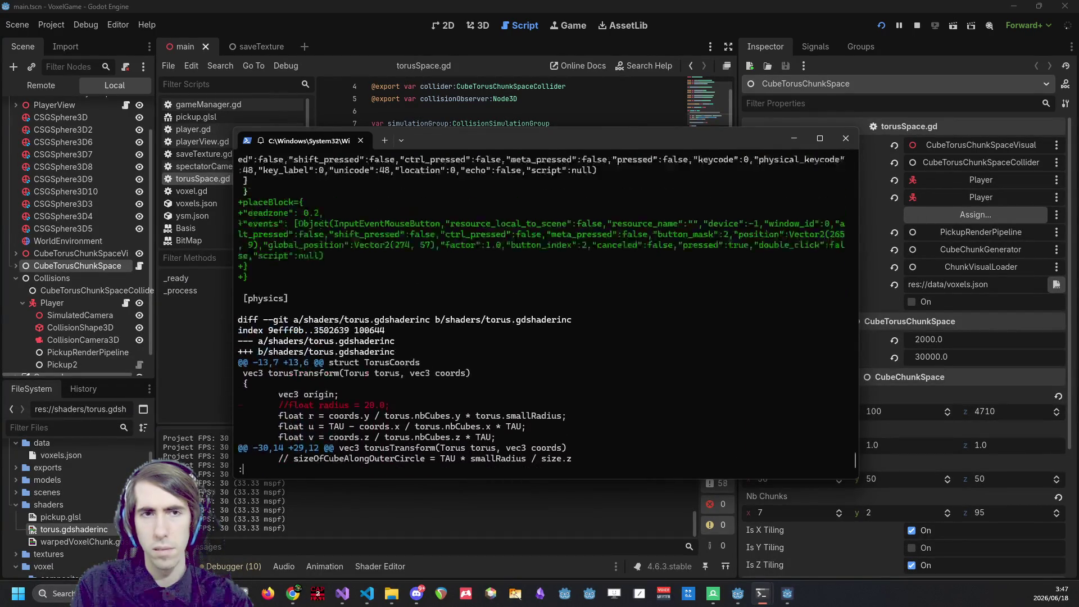
type("qgit statug")
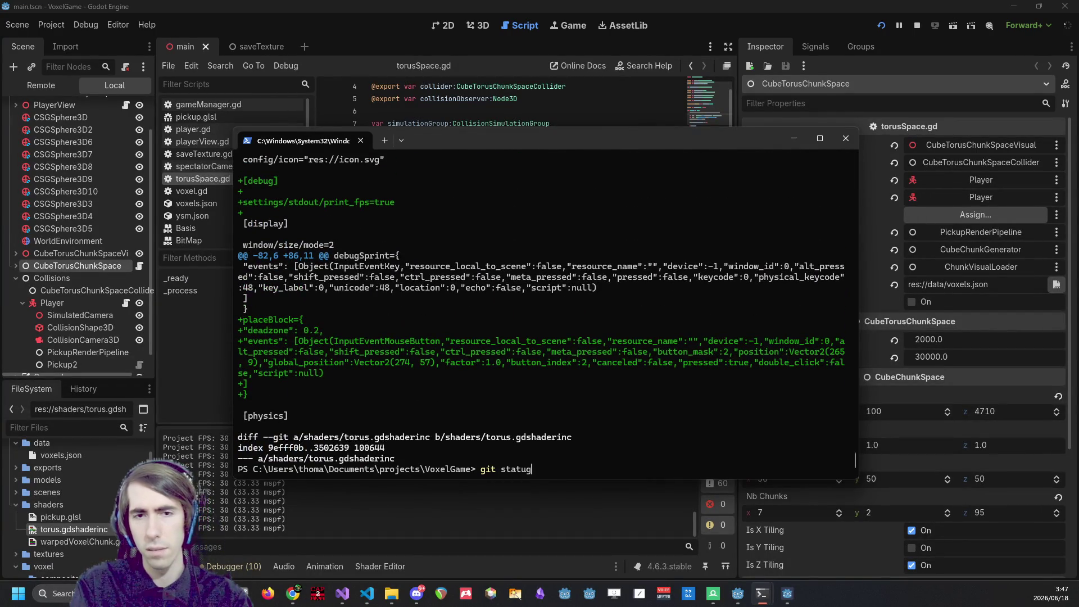
type("s")
key("Return")
Stage project.godot with git add.
type("git add")
left_click_drag(330, 352, 400, 357)
right_click(400, 356)
right_click(400, 357)
key("Return")
Commit as "[hotfix] placeBlock input added" and push it to origin master.
type("git commit -m \"[")
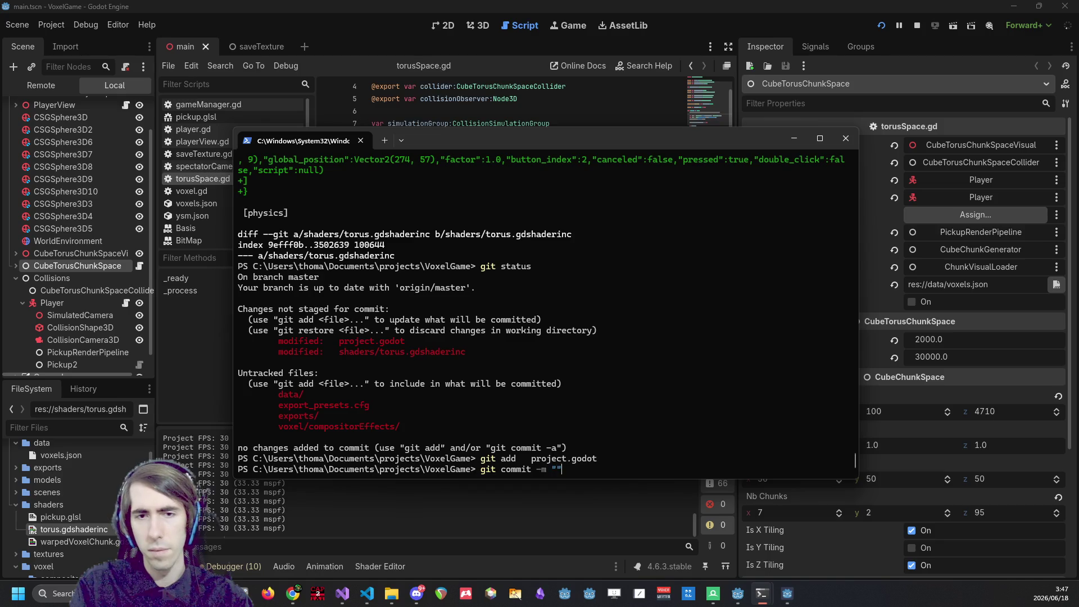
type("hotfix] placeB")
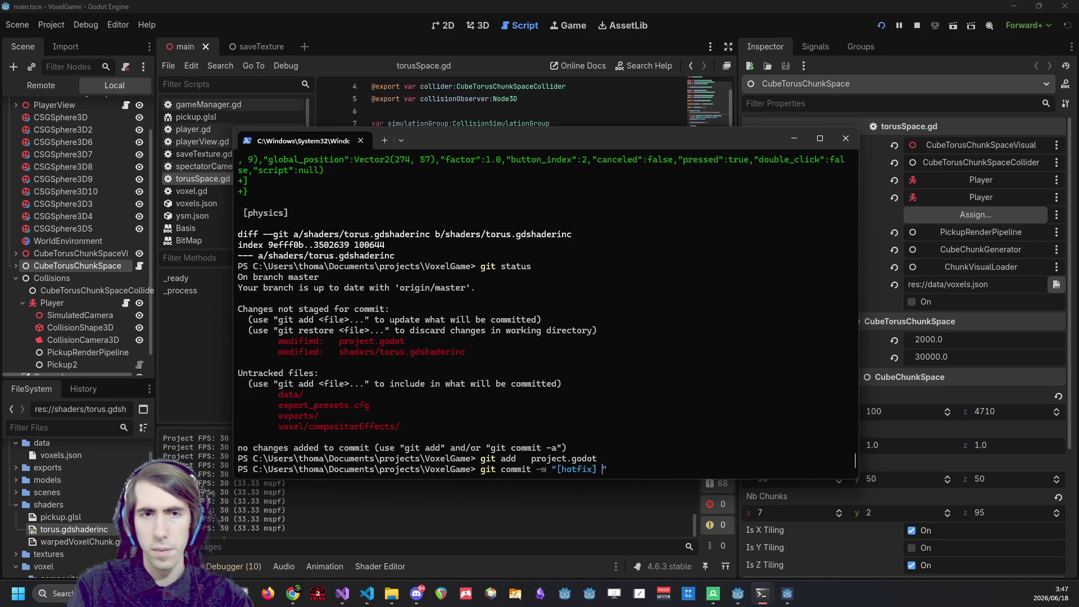
type("lock input added")
key("Return")
type("git push")
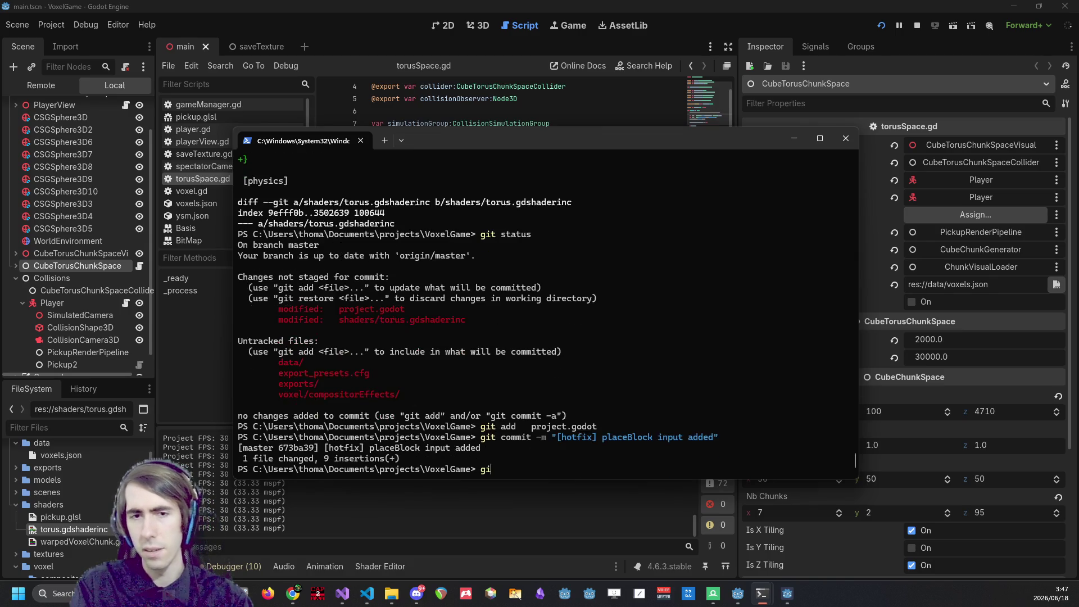
key("Return")
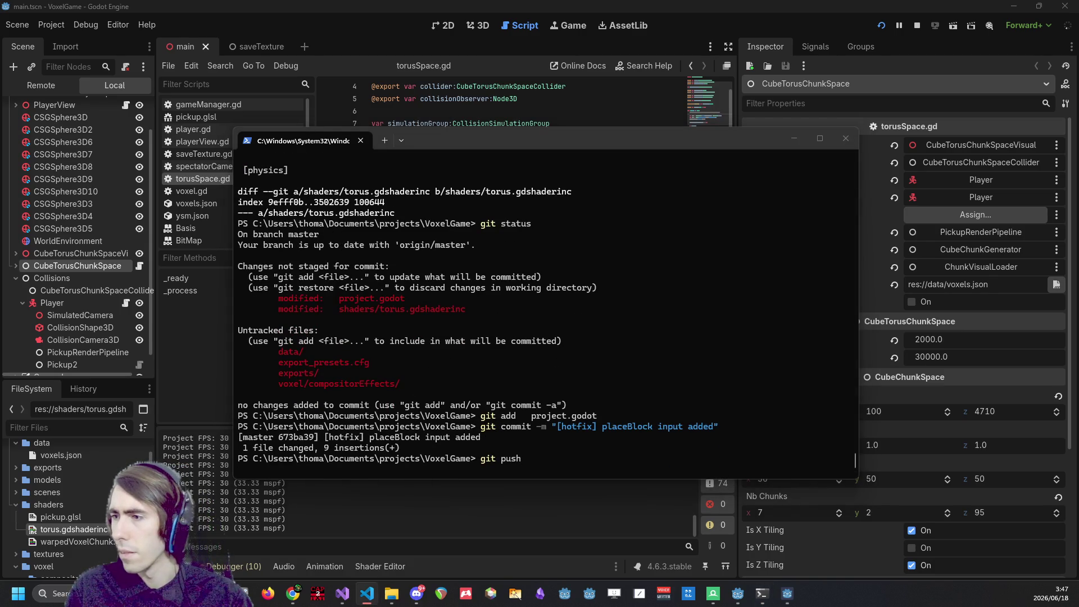
left_click_drag(637, 258, 670, 284)
left_click(684, 272)
Verify with git status that master is up to date, then return to Godot.
type("gi")
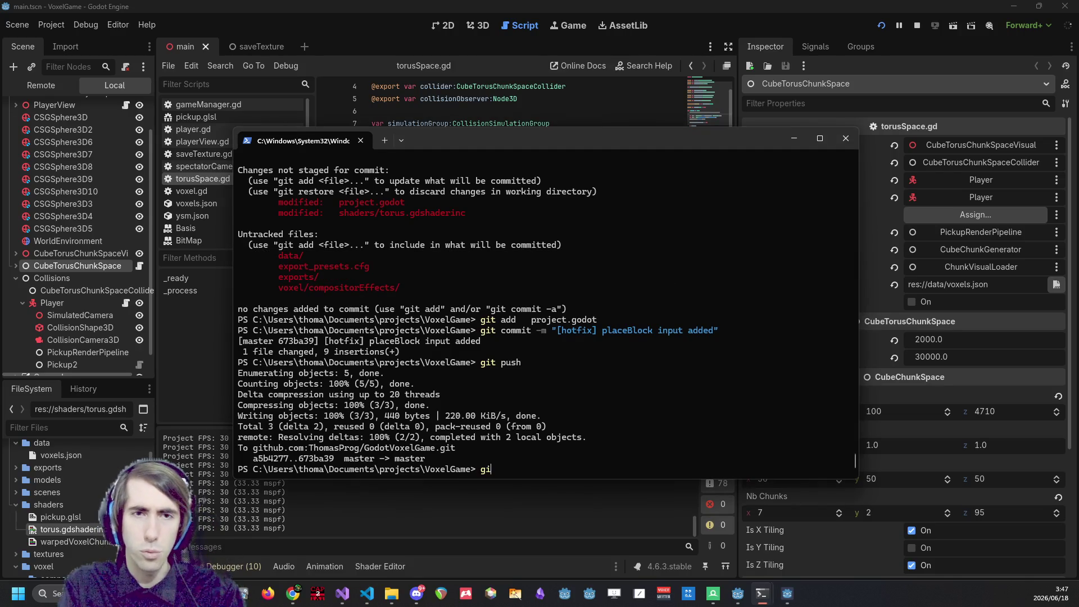
type("t status")
key("Return")
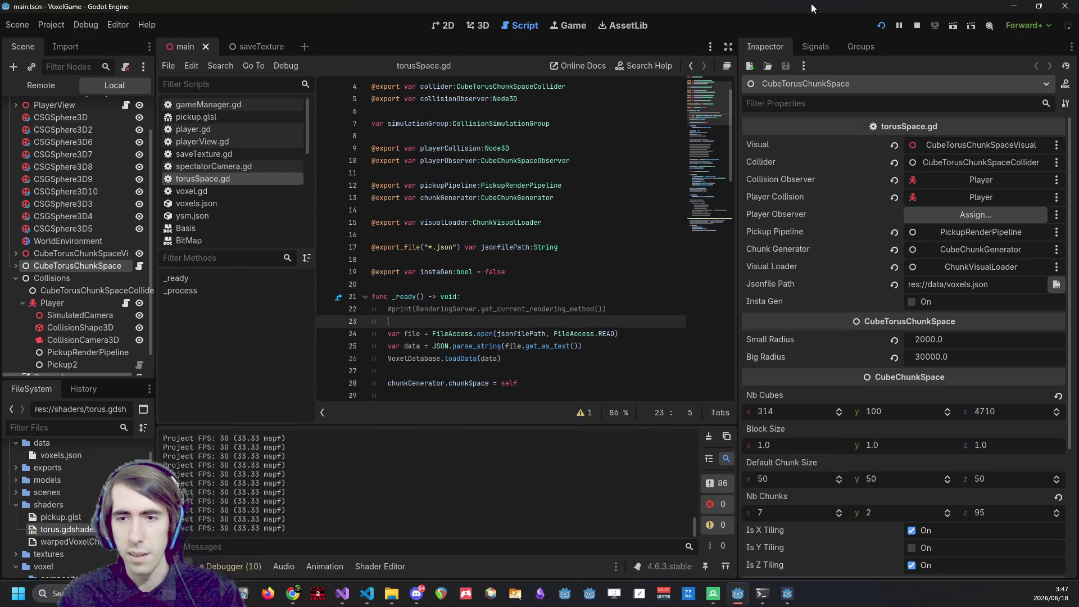
key("alt+Tab")
type("git status")
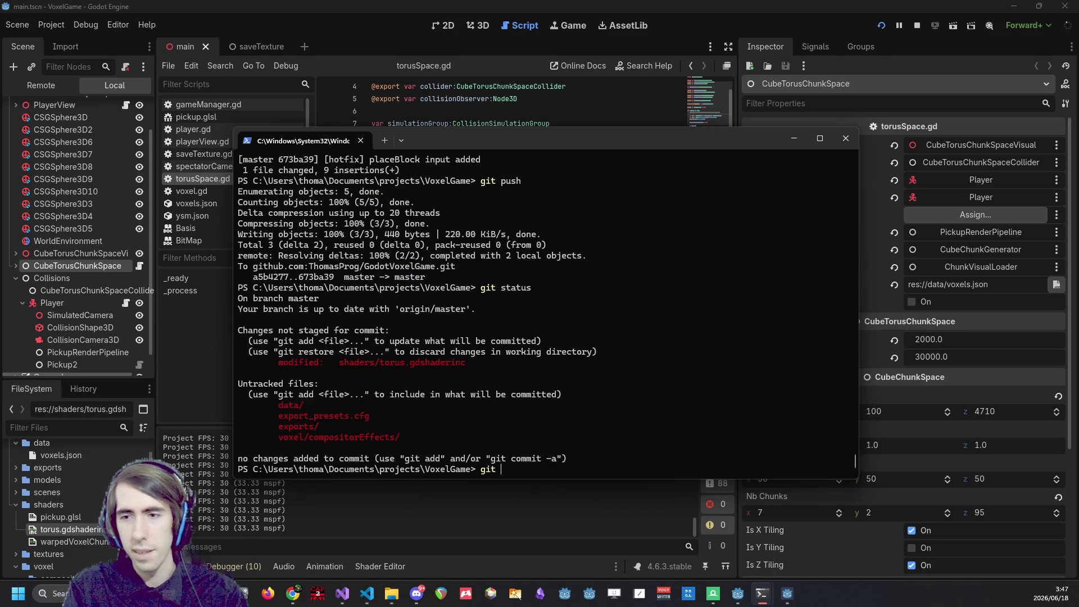
key("Return")
type("g")
key("BackSpace")
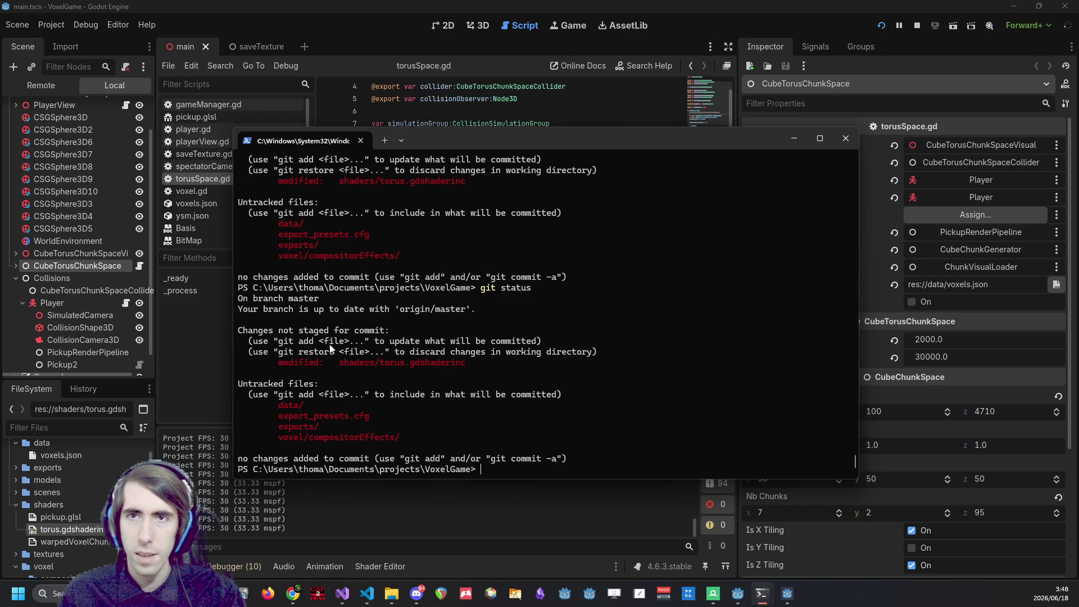
key("alt+Tab")
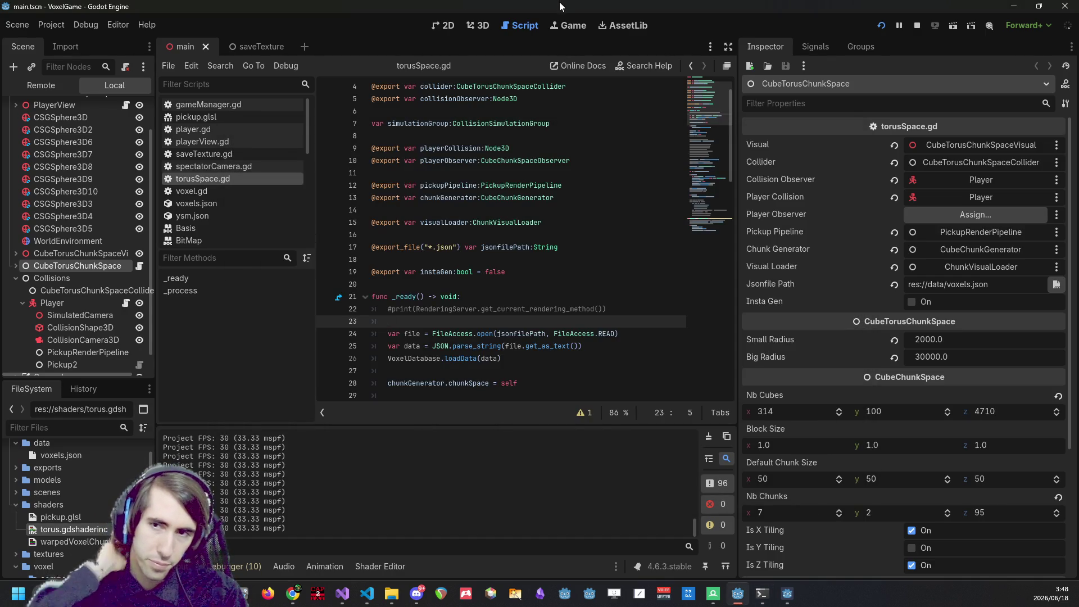
Enter 2000 in Nb Cubes y, leaving x unchanged, and begin a 2000.0*PI expression for x.
left_click(899, 414)
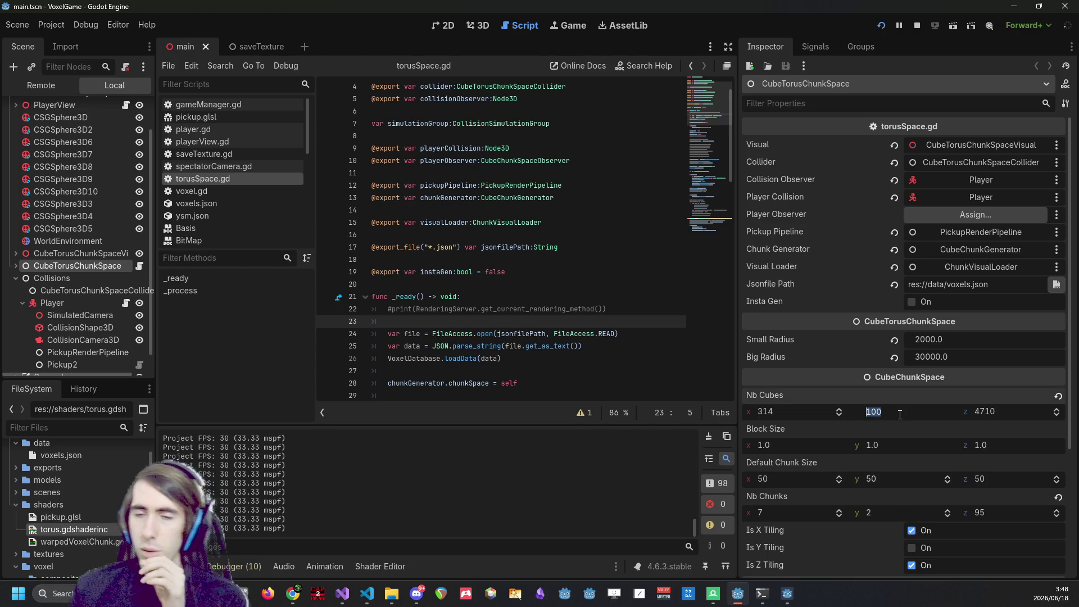
left_click(826, 412)
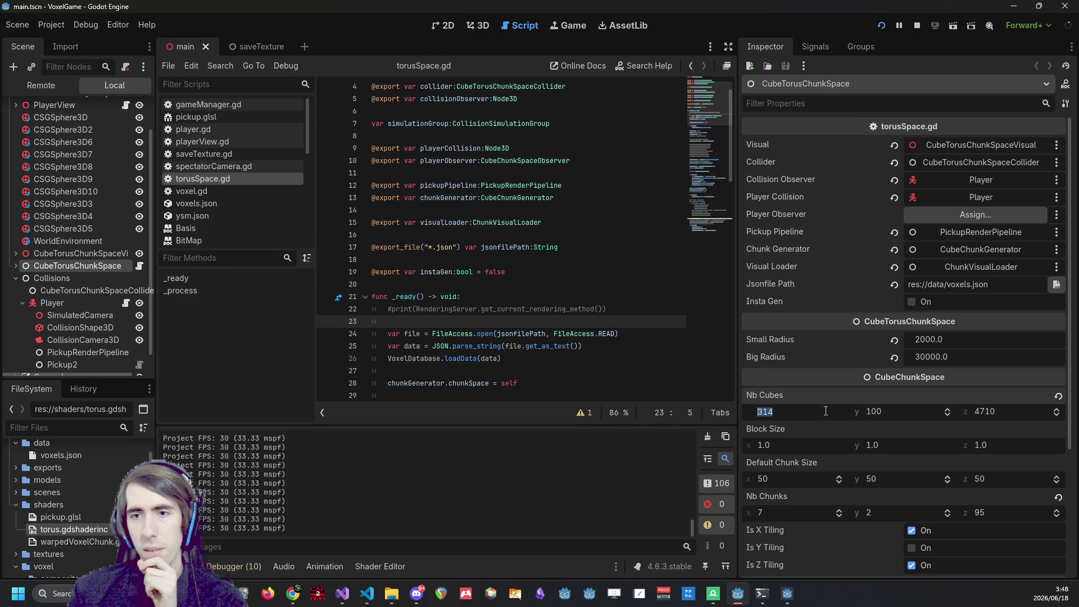
key("Return")
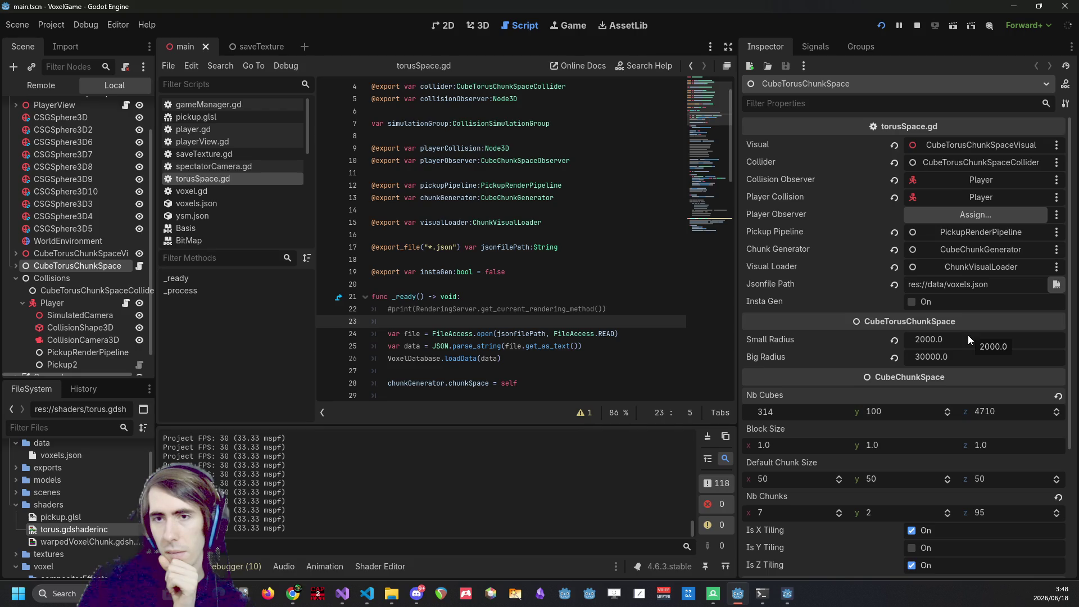
left_click(866, 416)
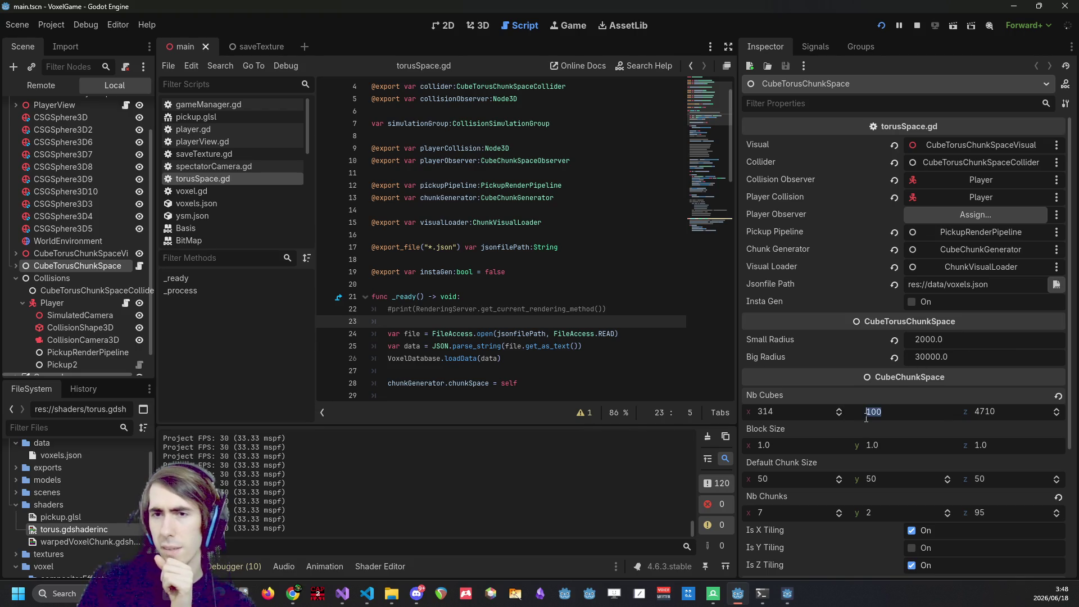
key("alt+Tab")
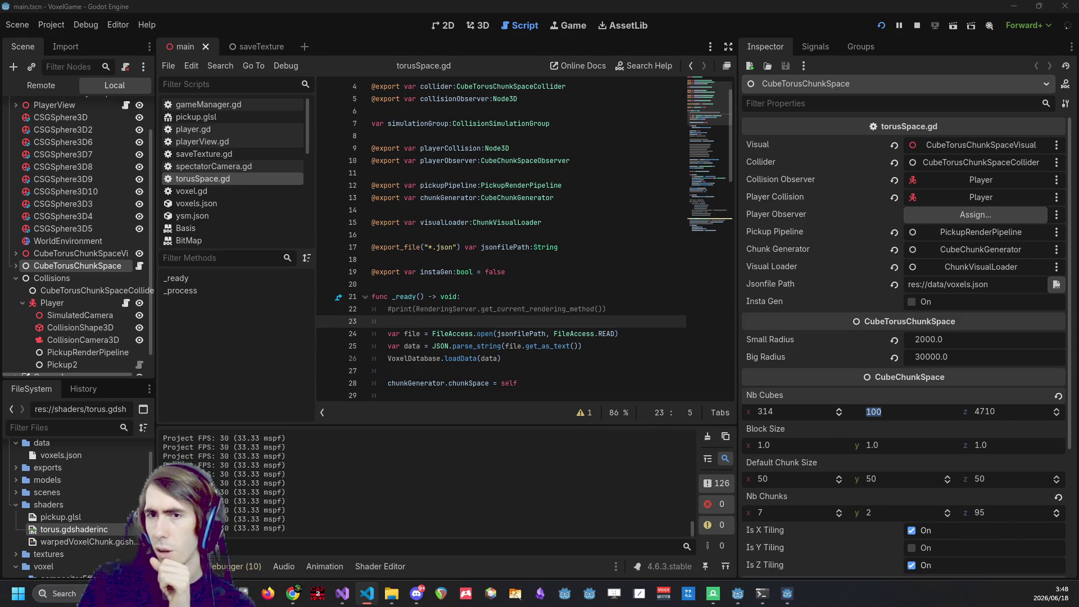
key("alt+Tab")
type("2000")
left_click(802, 412)
type("2000.0")
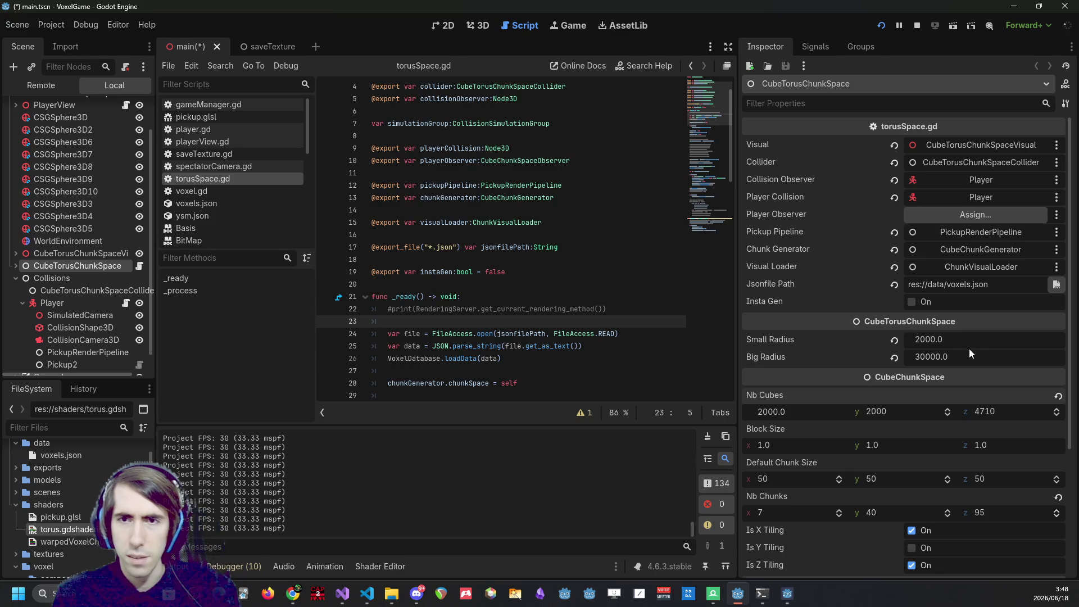
type("*P")
Complete the Nb Cubes x expression with PI*2, giving 12566.
key("BackSpace")
type("()")
type("PI")
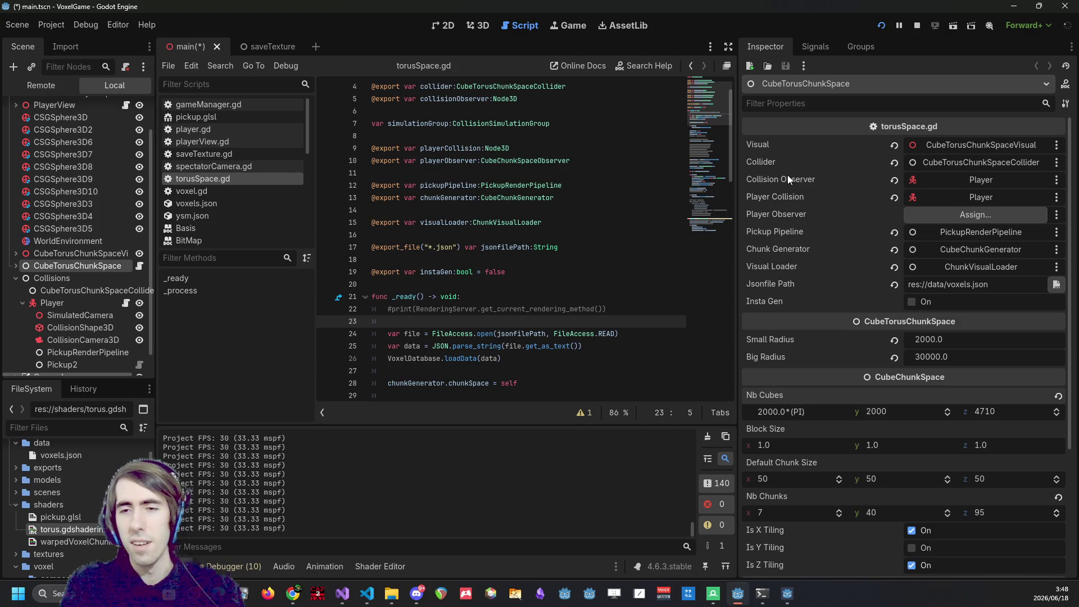
type("*2")
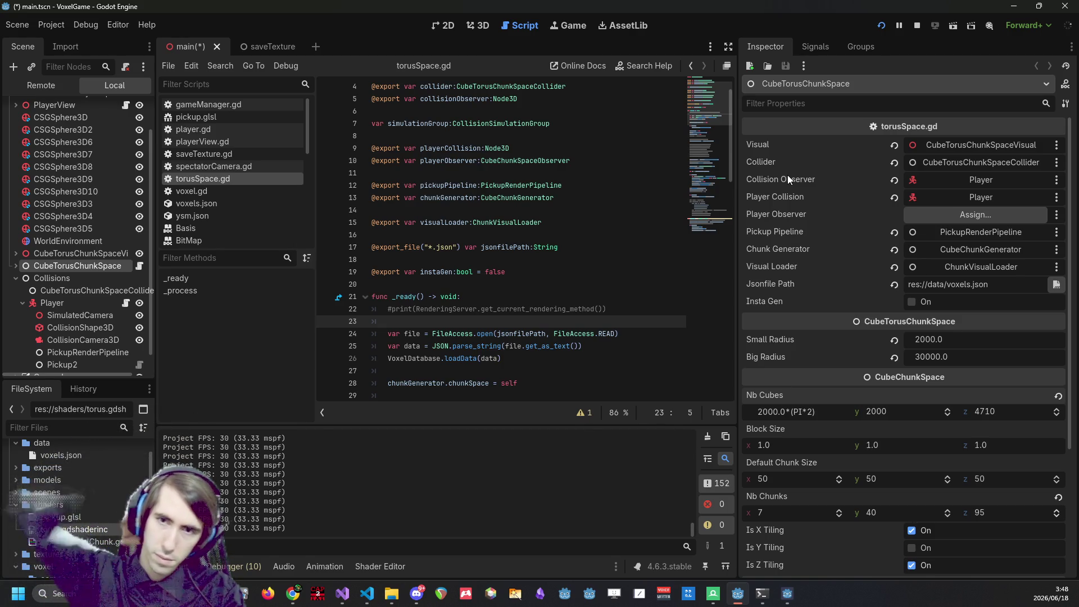
key("Return")
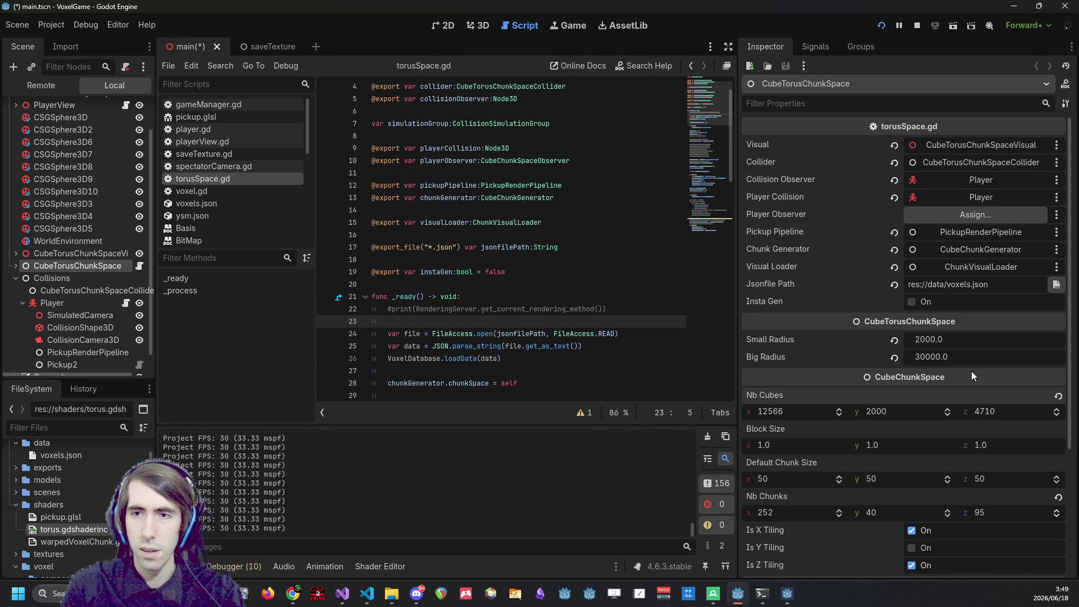
Set Small Radius to 200 and Nb Cubes y to 200.
left_click(939, 342)
type("200")
key("Return")
left_click(903, 412)
type("200.0")
key("Return")
Change Small Radius back to 100.0 and Nb Cubes y to 100.
left_click(953, 337)
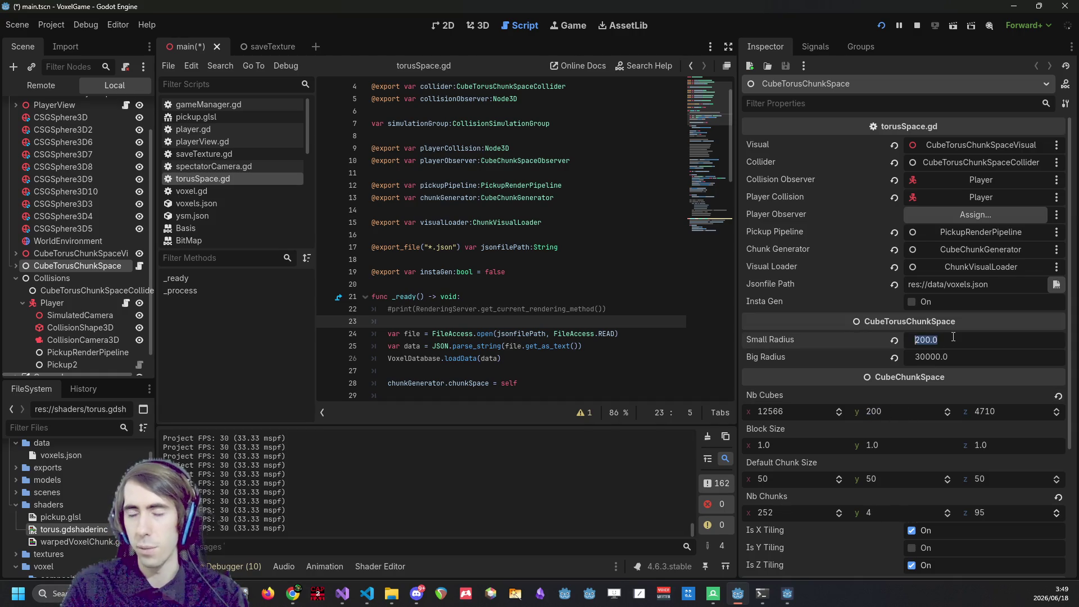
type("100.0")
key("Return")
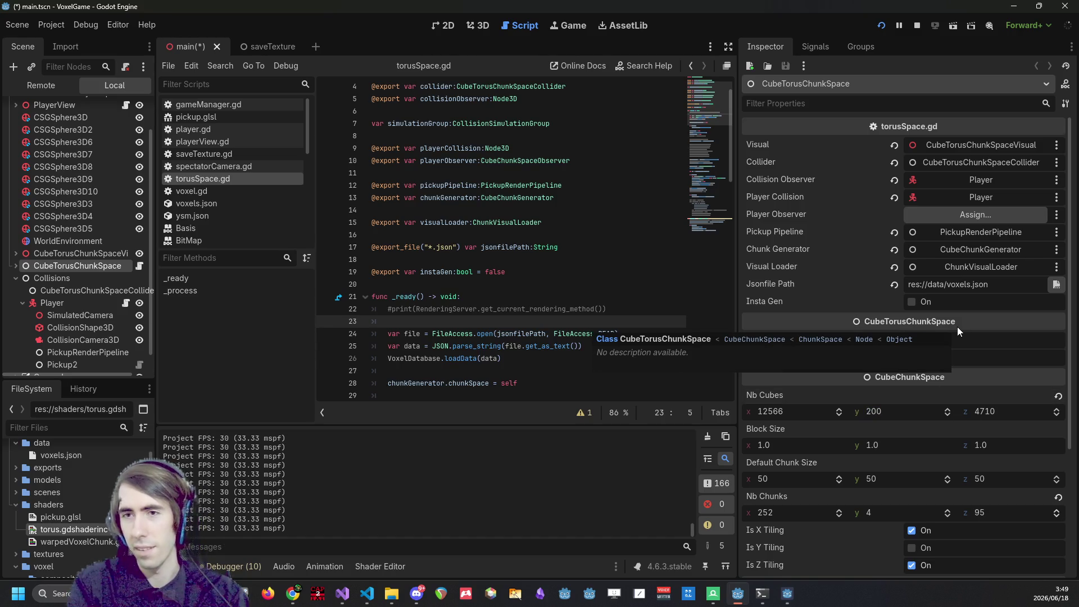
left_click(888, 412)
type("100")
key("Return")
Enter 100.0*PI*2 in Nb Cubes x, giving 628 cubes and 13 chunks.
left_click(770, 412)
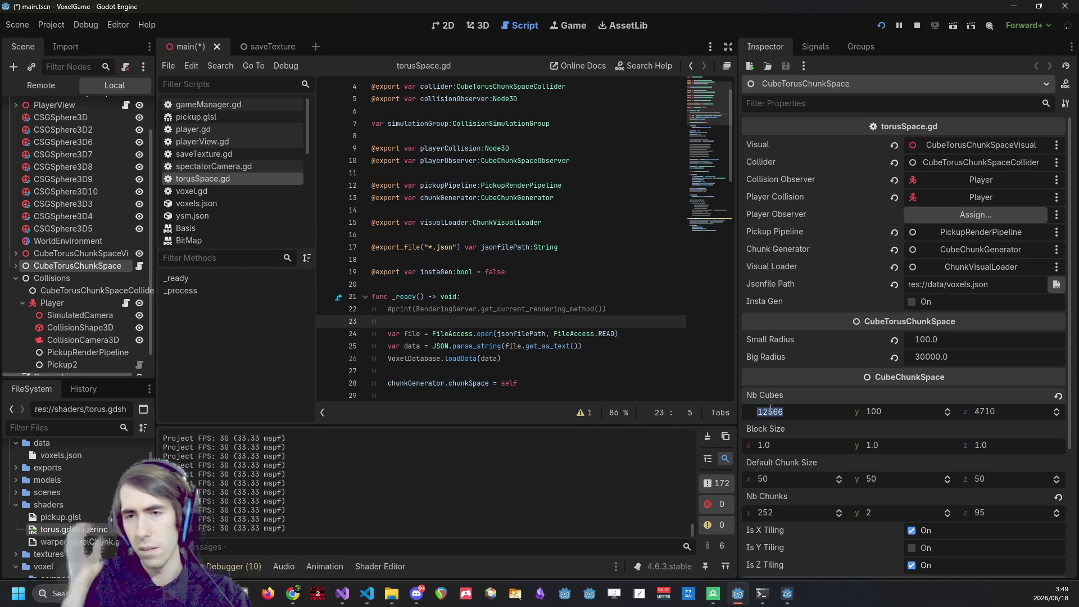
type("100.0*")
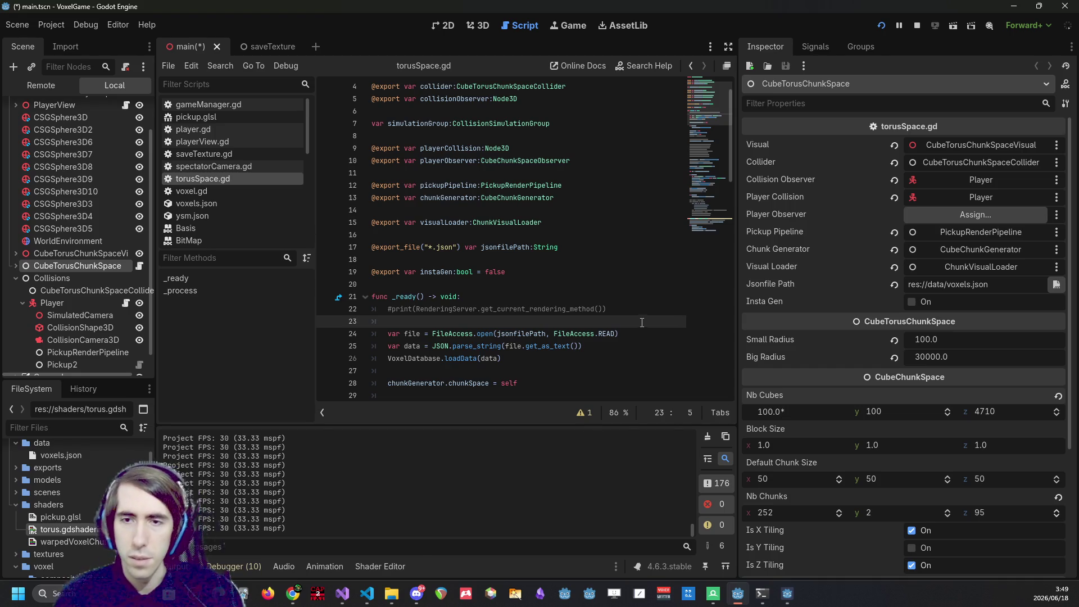
left_click(367, 594)
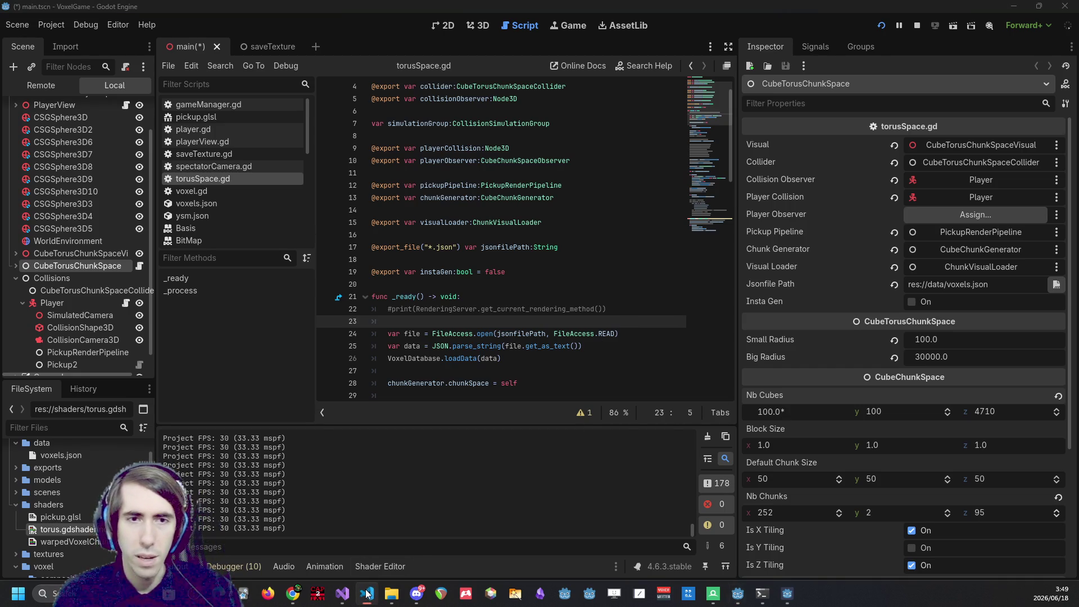
left_click(814, 406)
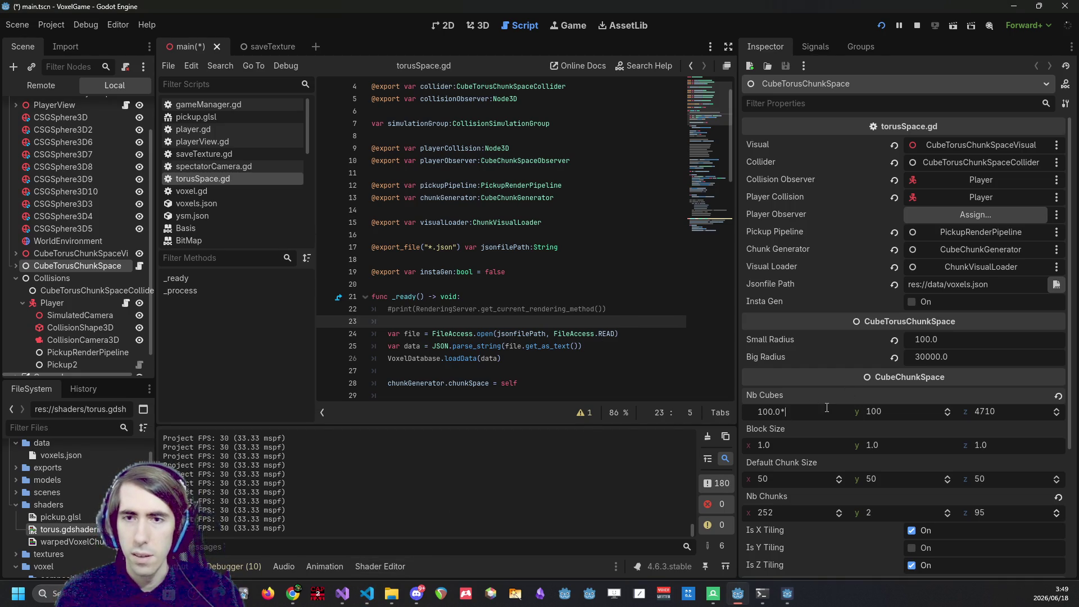
type("PI*2")
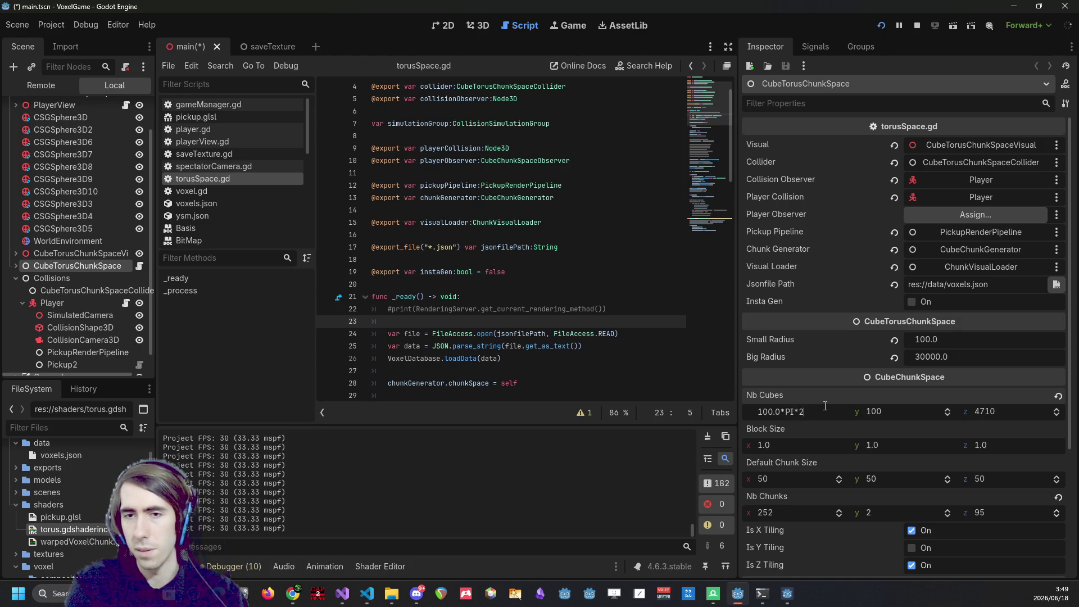
key("Return")
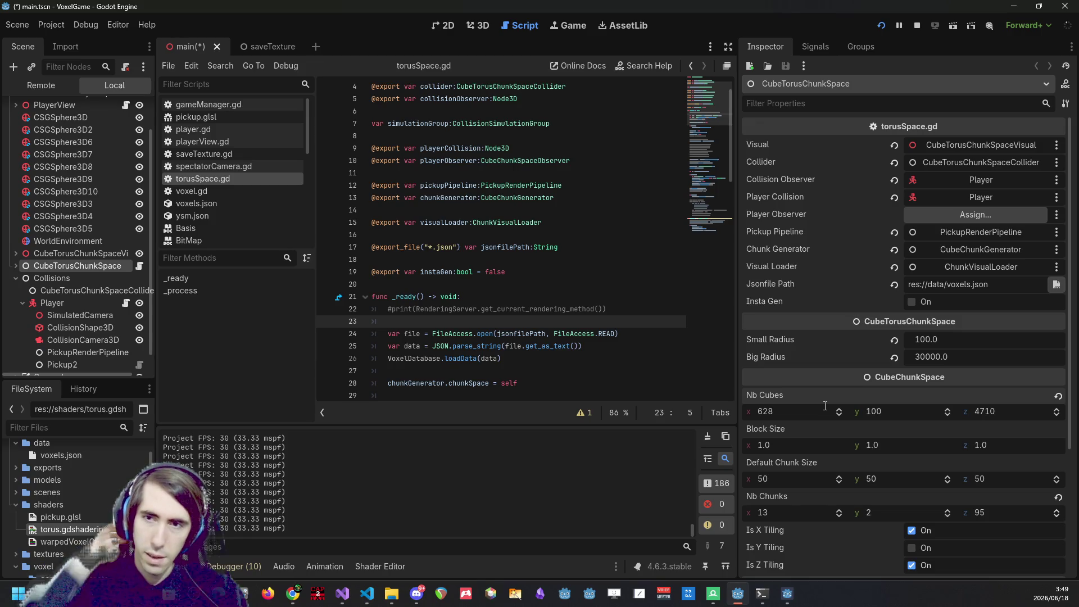
left_click(944, 358)
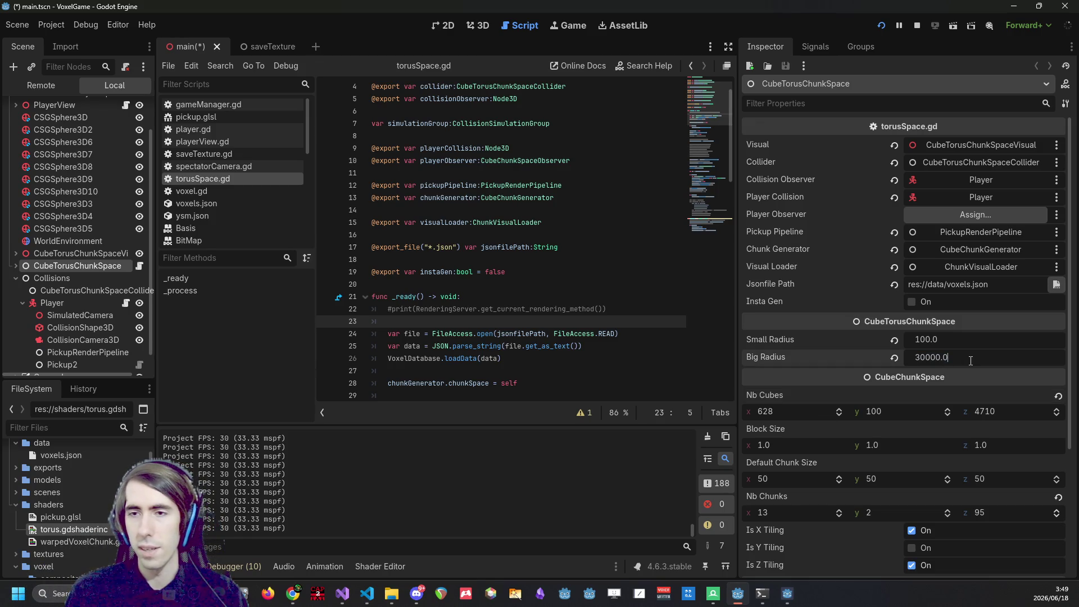
Set Big Radius to 500 and Nb Cubes z to 500*TAU (3142), save, and restart the game.
type("500")
key("Return")
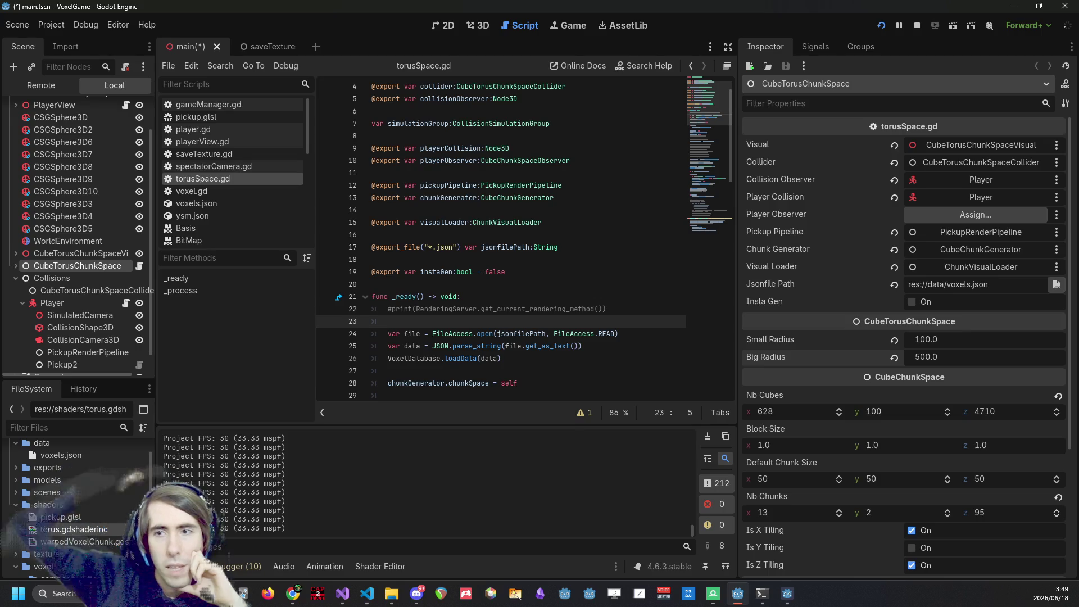
left_click(1001, 413)
type("500*")
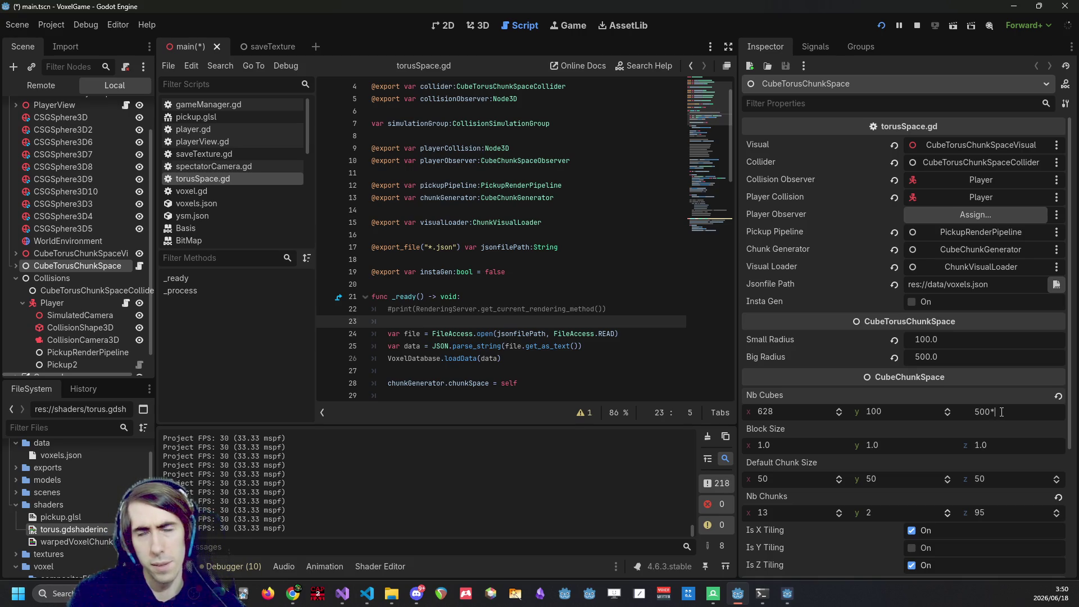
type("TAU")
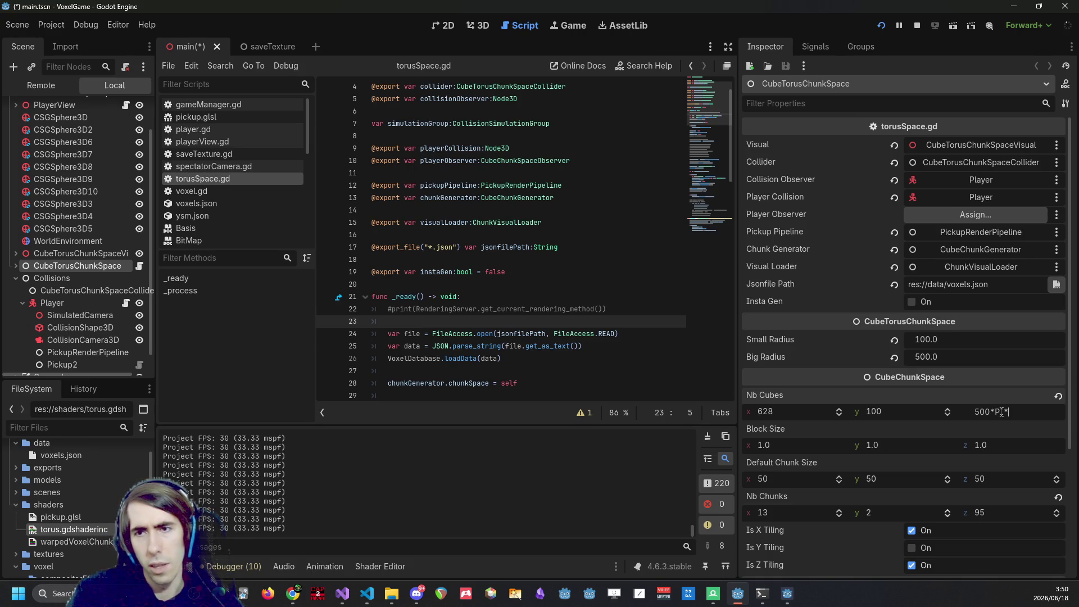
key("Return")
key("ctrl+s")
left_click(919, 25)
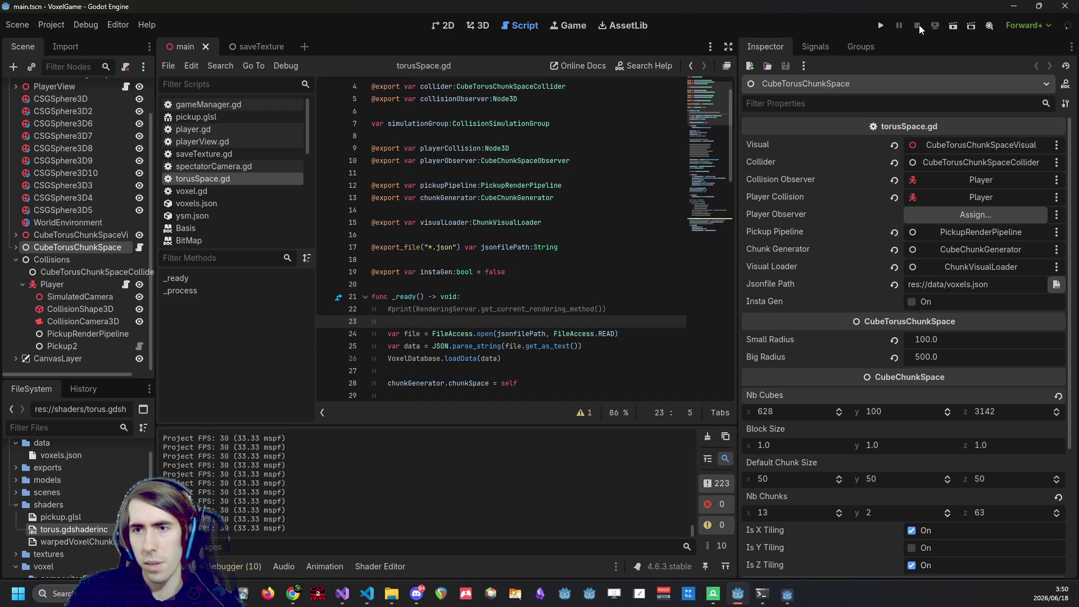
Relaunch the smaller torus world in debug, then minimize the game window.
left_click(883, 25)
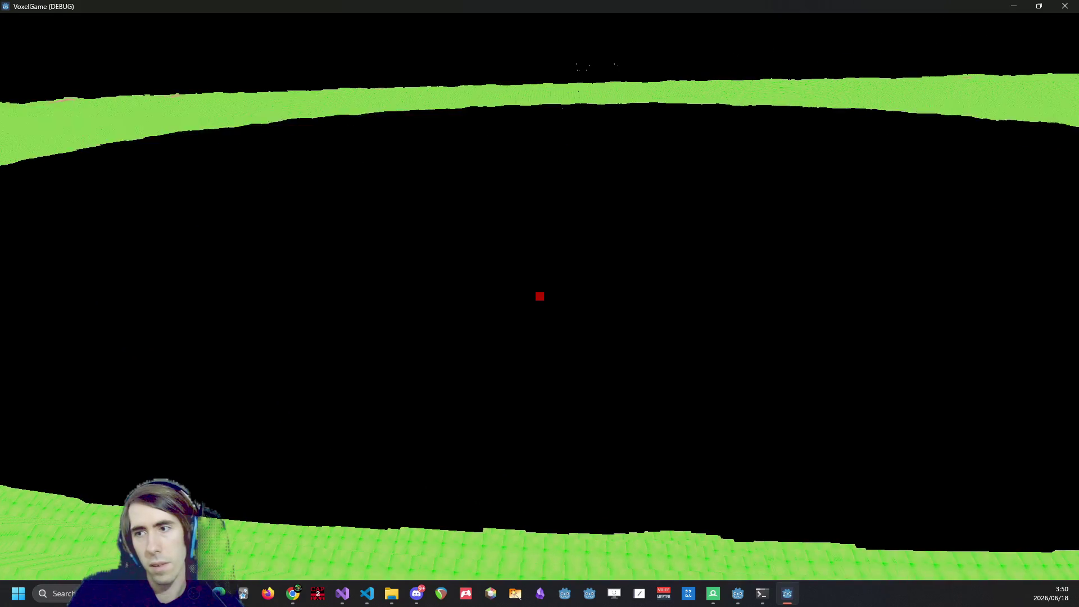
left_click(1014, 6)
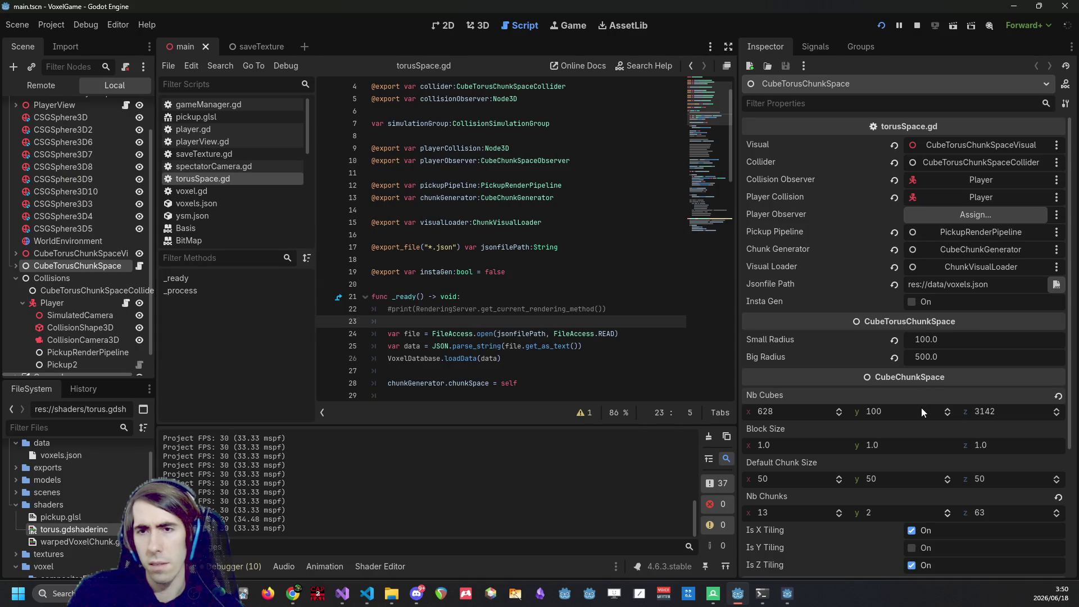
Multiply Nb Cubes z by 4 to get 12568, save the scene, and stop the game.
left_click(928, 358)
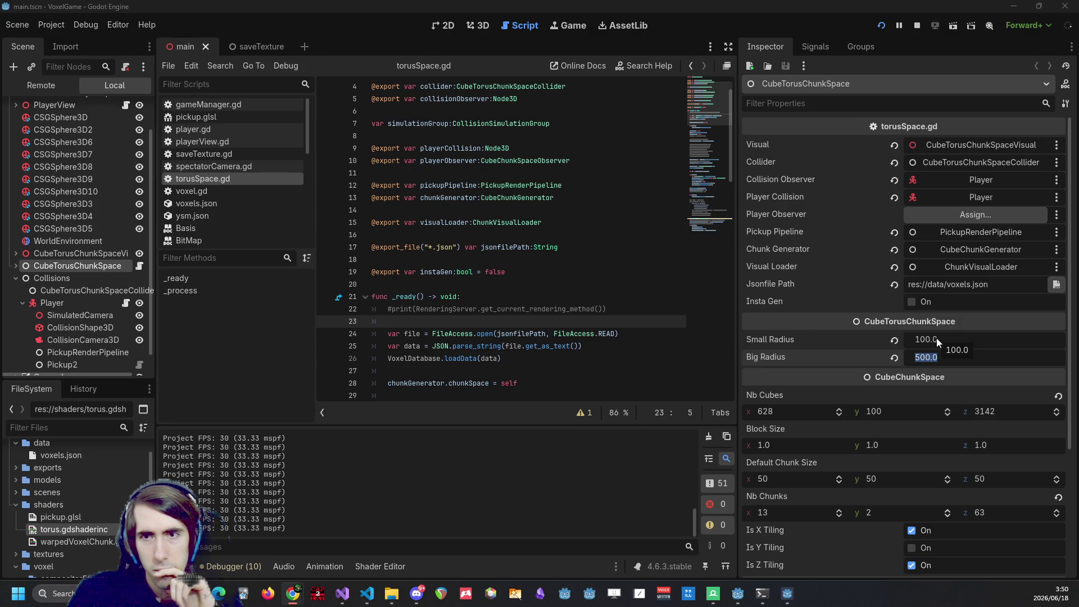
left_click(1011, 413)
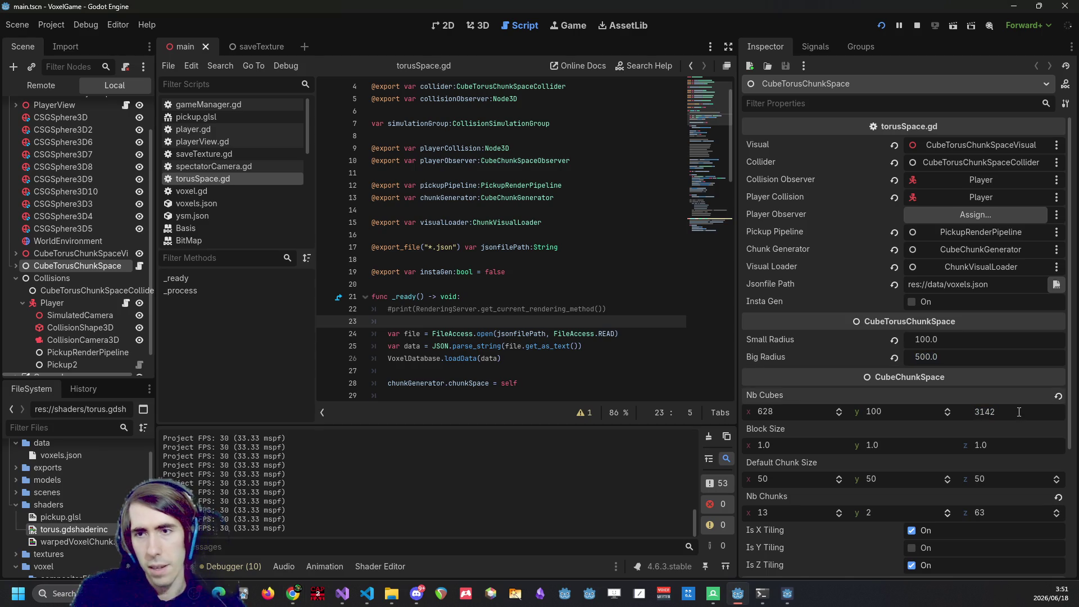
type("*4")
key("Return")
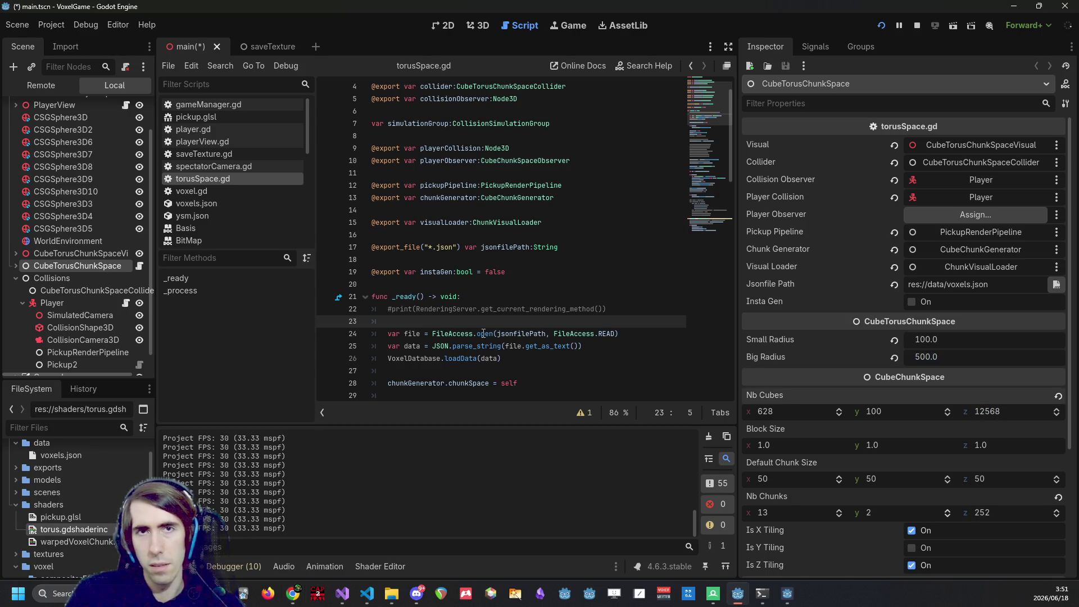
key("ctrl+s")
left_click(917, 26)
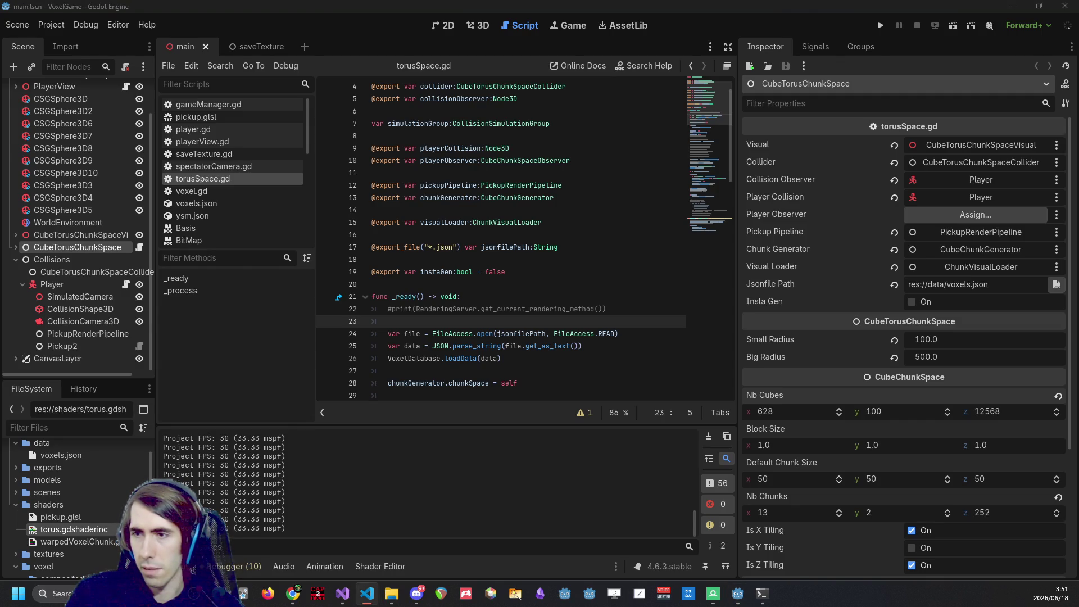
Review the git status output in the terminal, then return to Godot and close the running game.
mouse_move(764, 591)
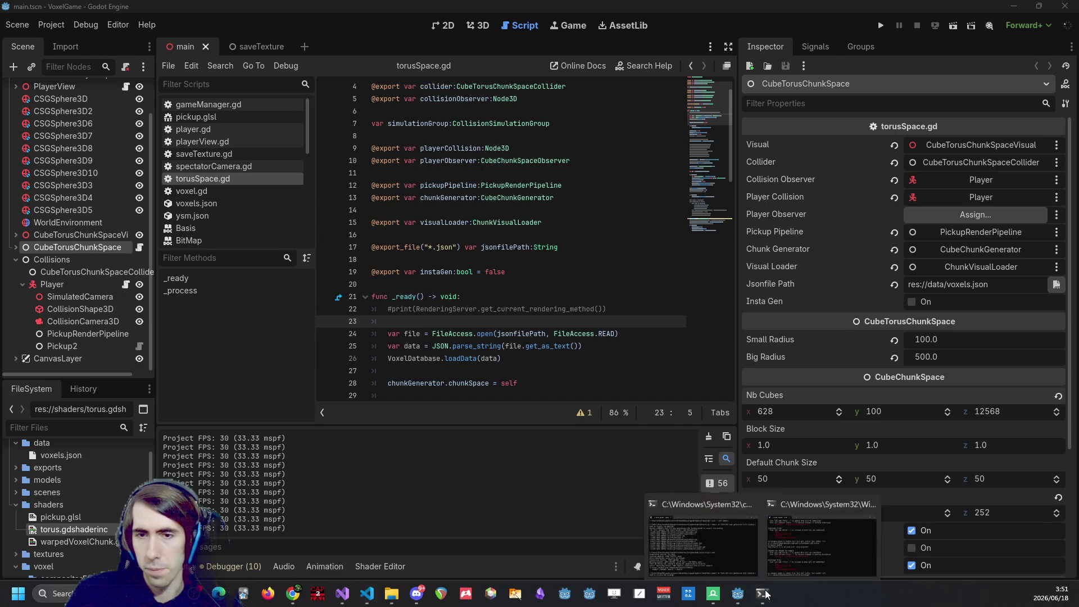
left_click(814, 509)
scroll(580, 366, "up", 5)
scroll(580, 366, "down", 5)
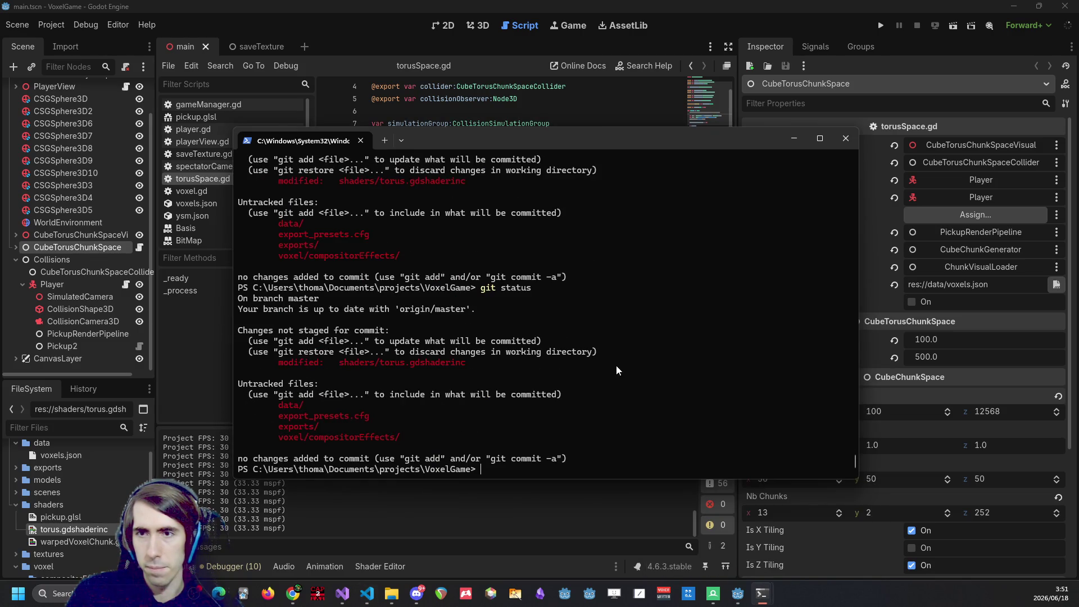
left_click(709, 5)
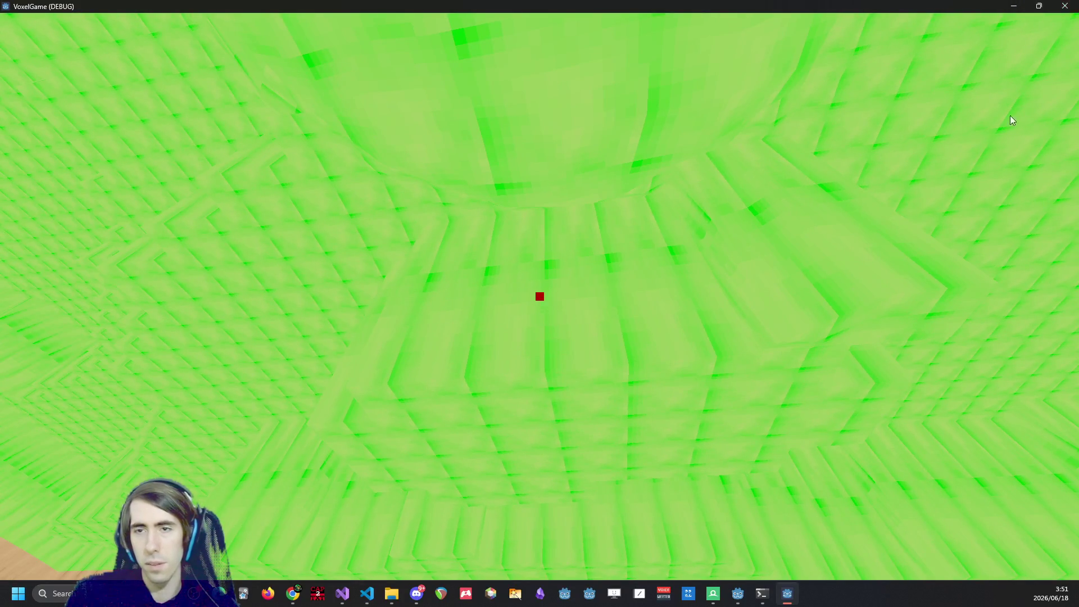
key("alt+F4")
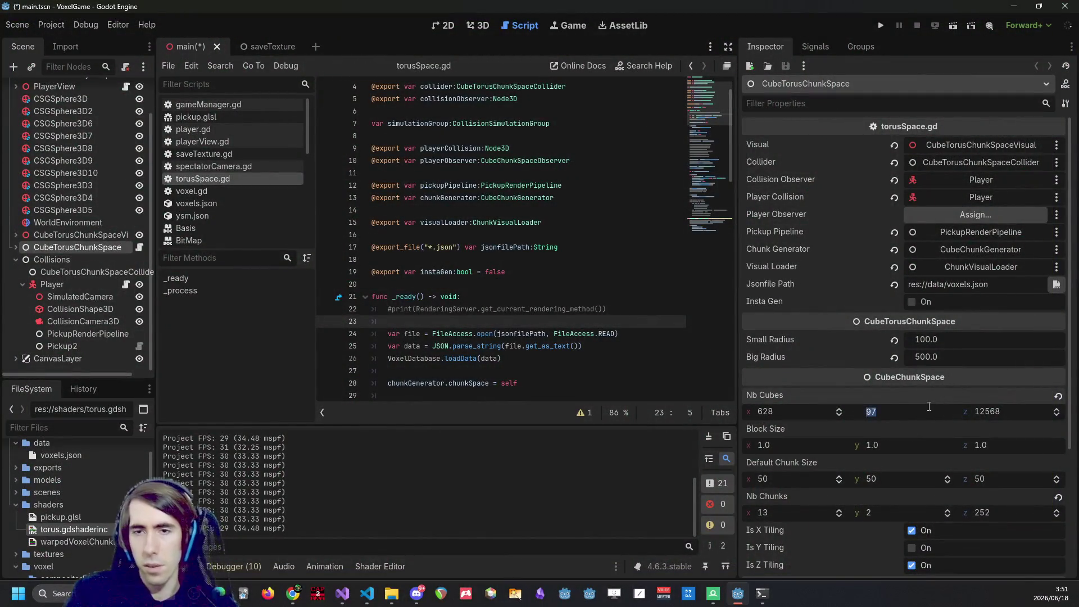
Run the world with 200 y cubes in debug, then close the game window.
left_click(882, 27)
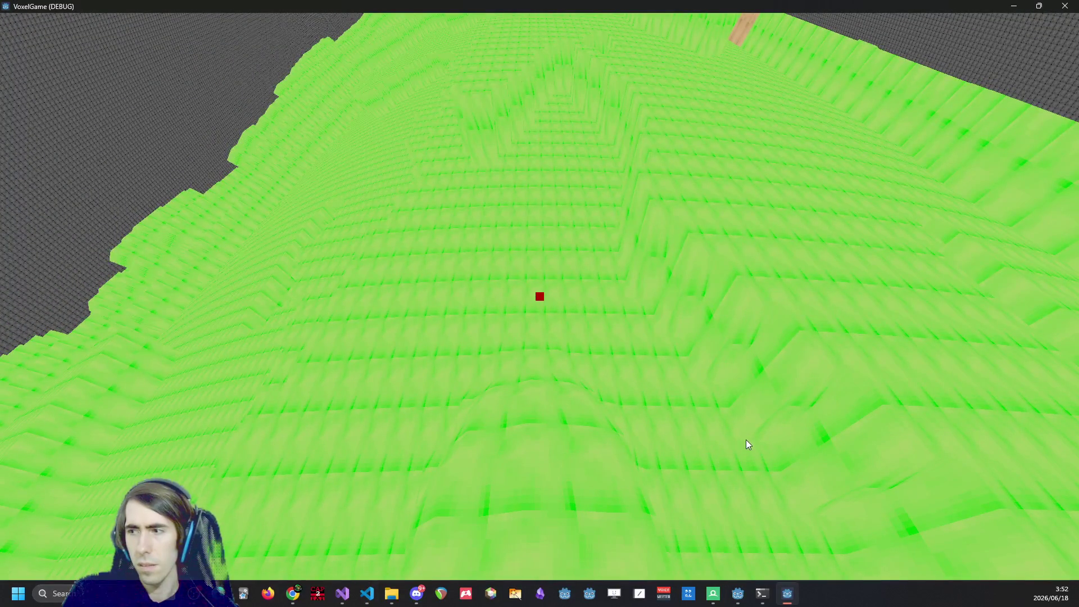
left_click(1063, 5)
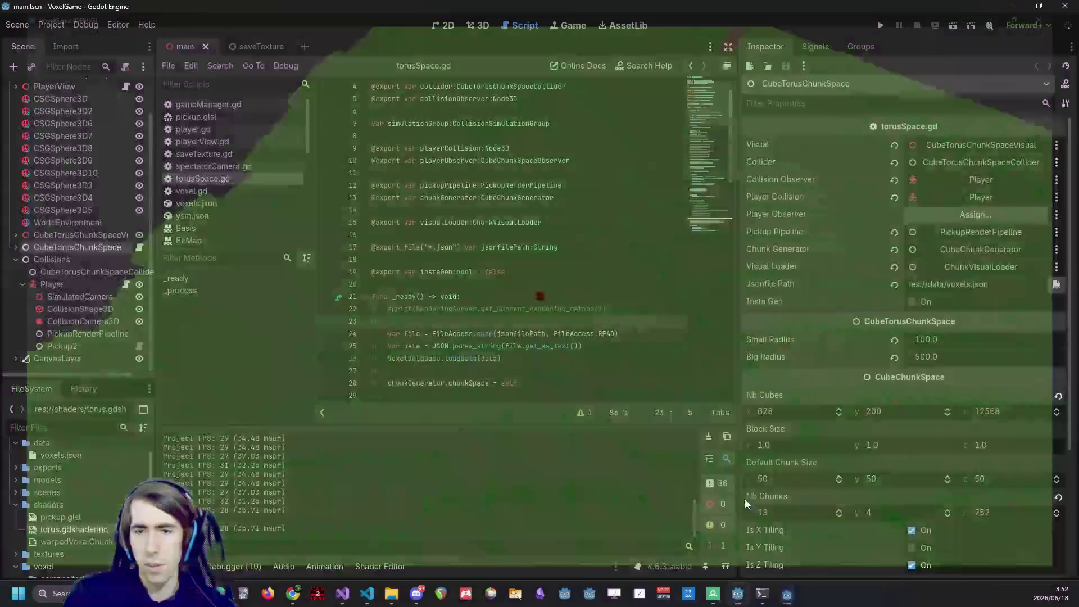
Check the git status and commit log in the terminal.
mouse_move(763, 594)
left_click(703, 534)
type("git sat")
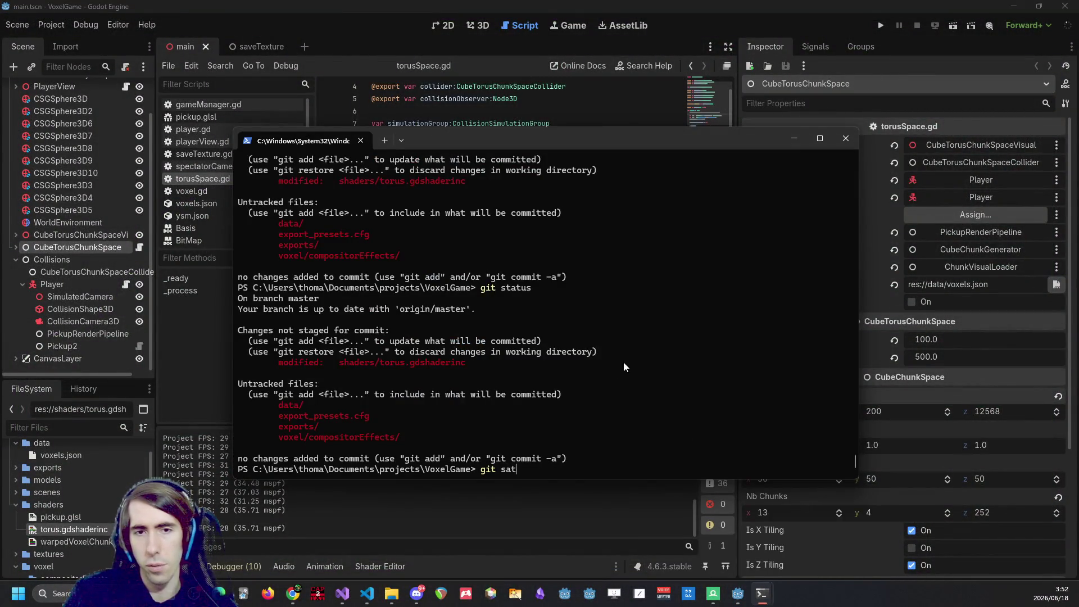
type("us")
key("Return")
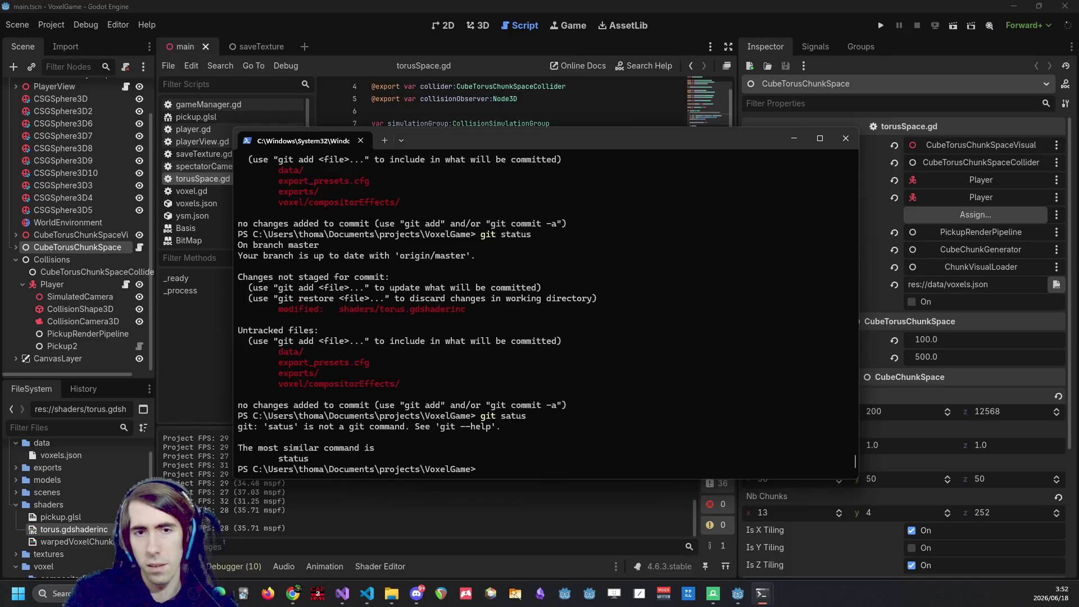
key("Return")
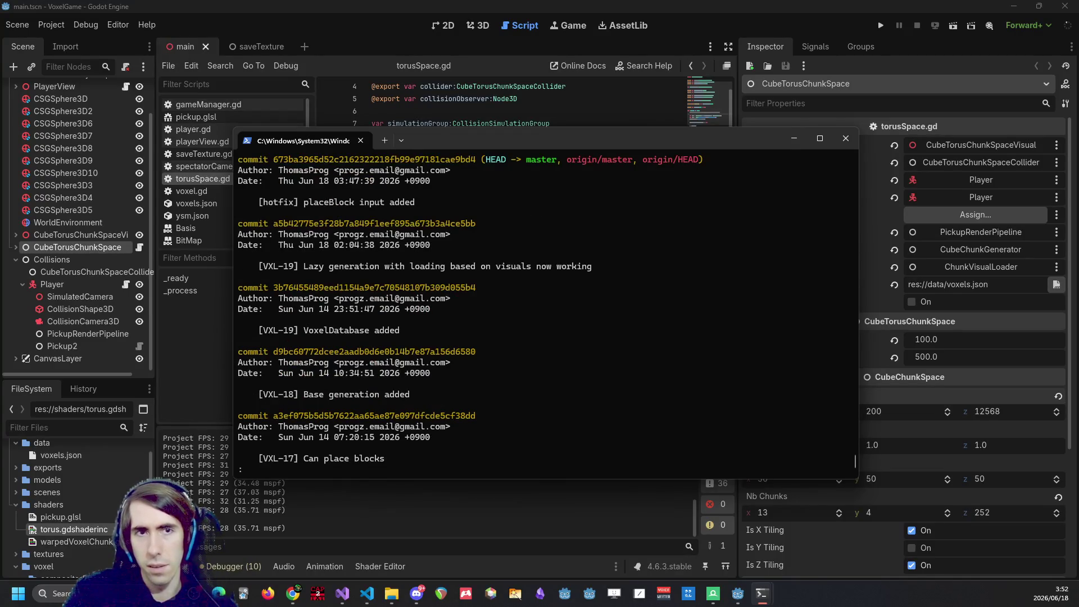
type("qg")
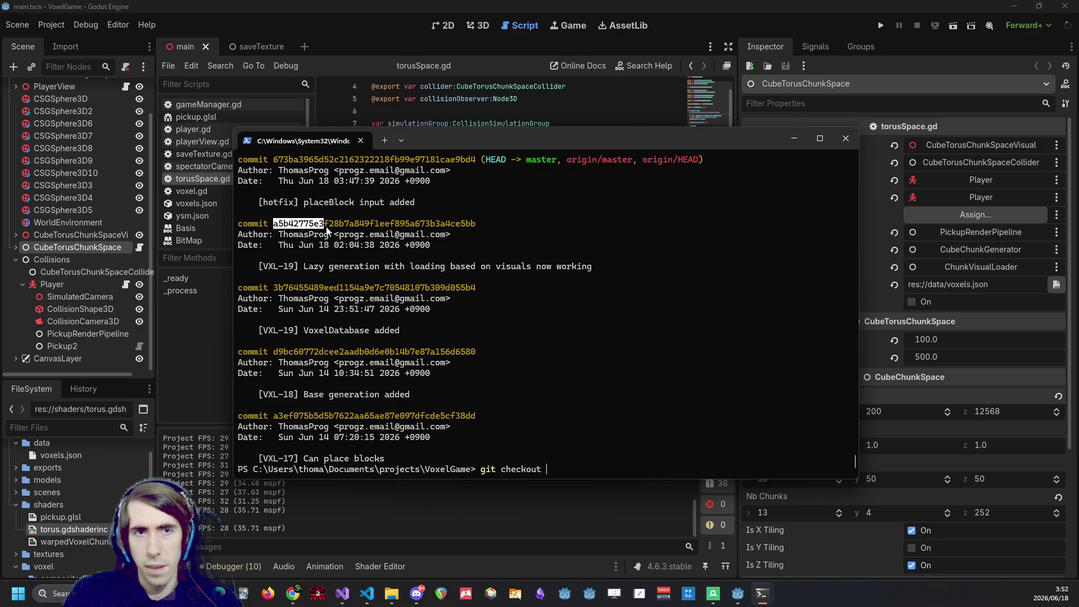
left_click_drag(275, 160, 325, 165)
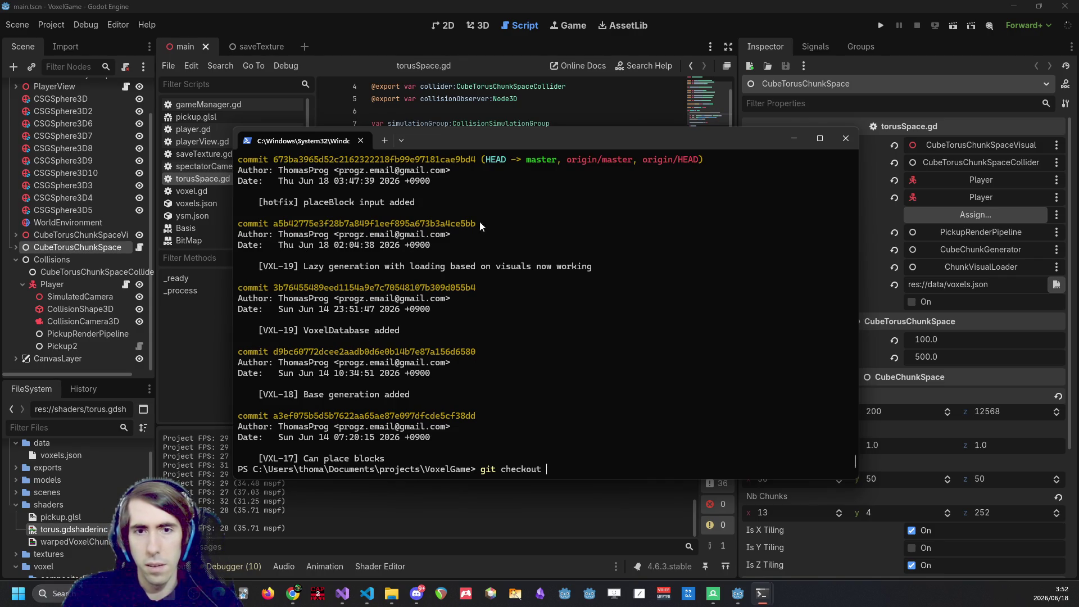
Show the git diff of shaders/torus.gdshaderinc.
type("statu")
key("Return")
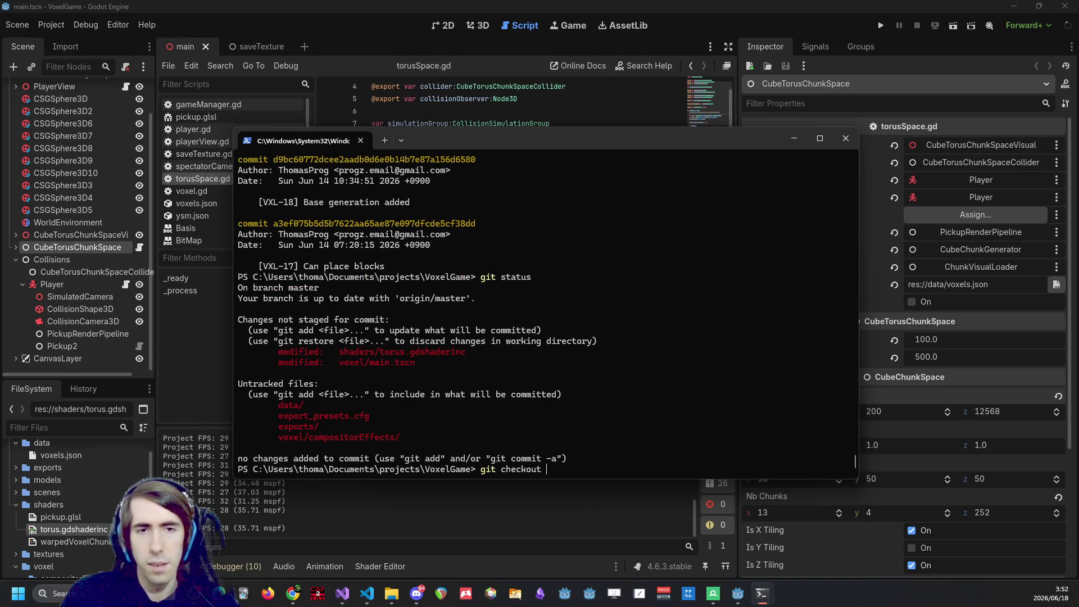
left_click_drag(336, 352, 455, 357)
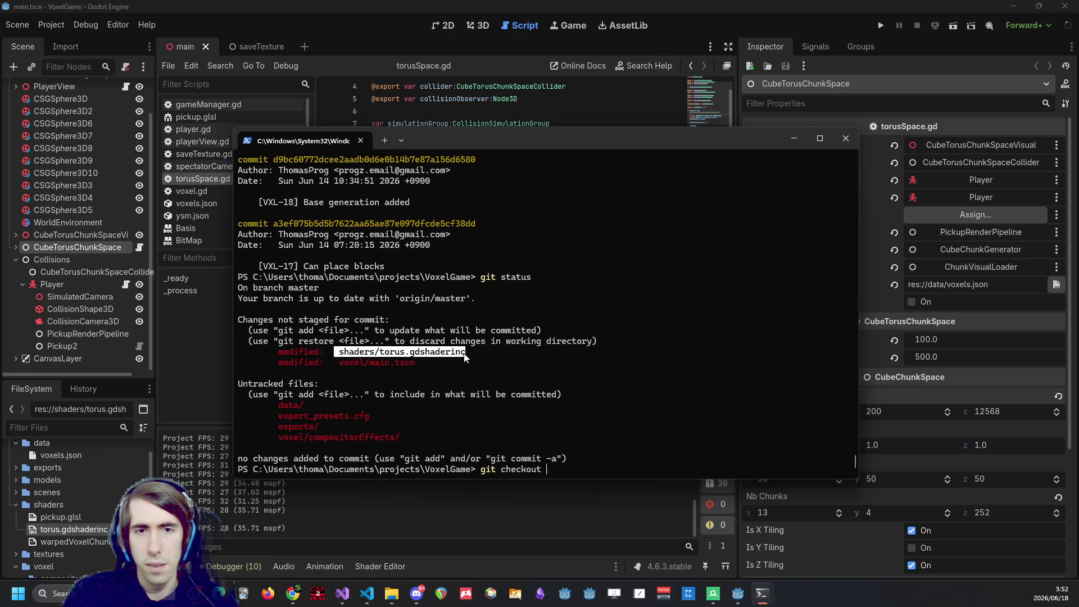
key("ctrl+c")
key("ctrl+BackSpace")
type("diff")
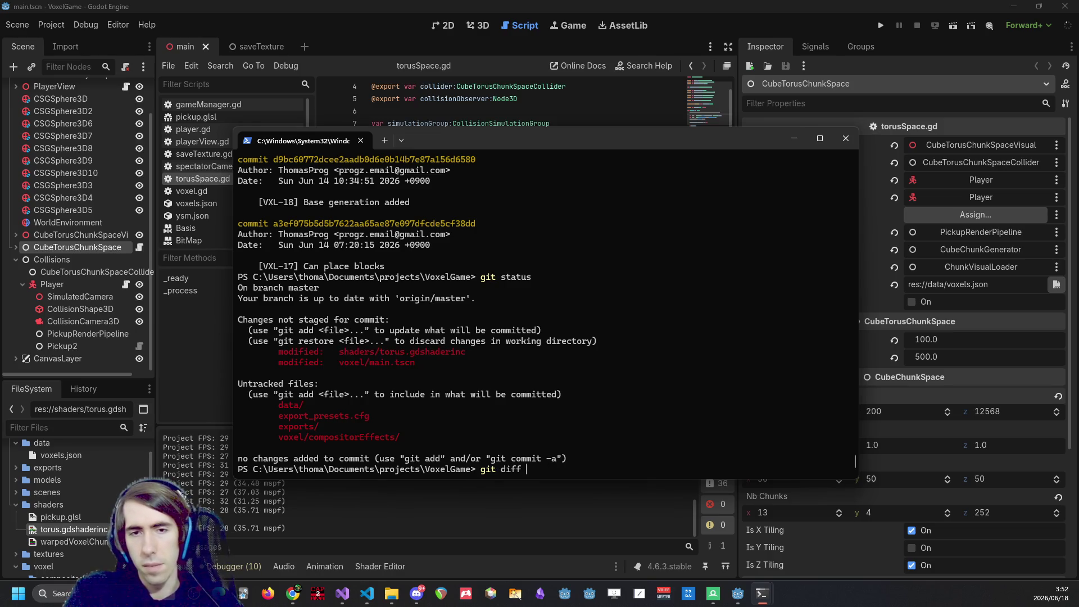
key("ctrl+v")
key("Return")
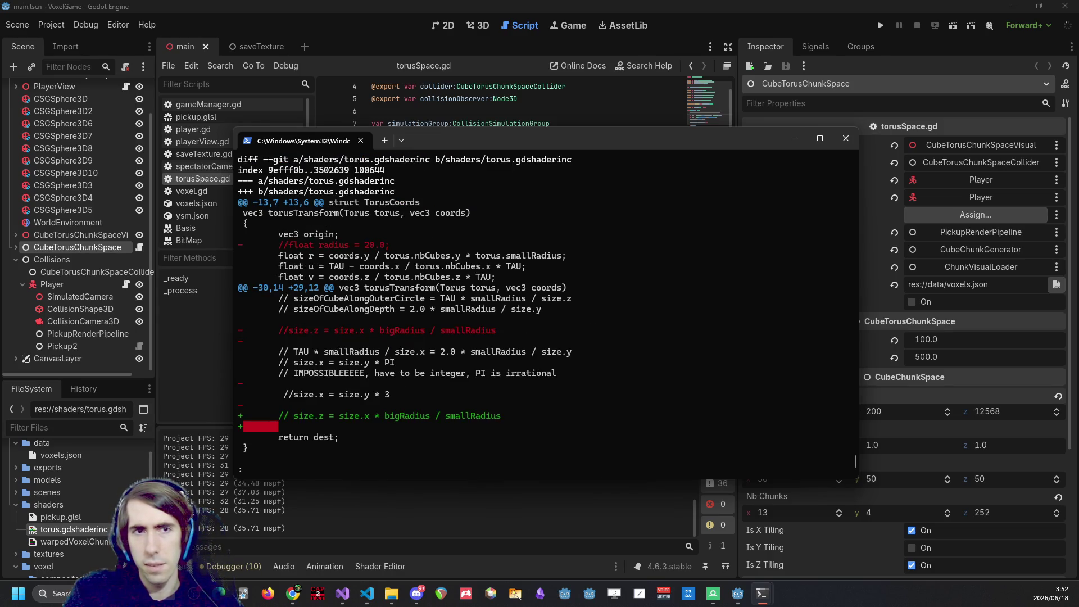
Discard the torus.gdshaderinc changes with git checkout shaders/torus.gdshaderinc.
key("Up")
key("ctrl+Left")
key("ctrl+Left")
key("BackSpace")
key("BackSpace")
key("BackSpace")
type("checkout")
key("Return")
type("git status")
key("Return")
type("git")
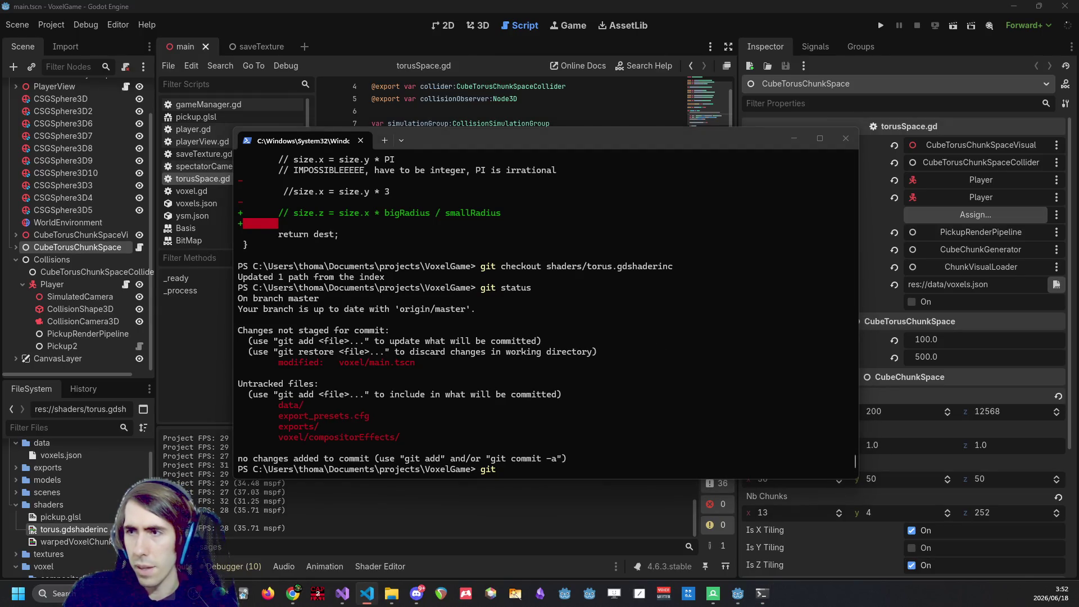
Copy the untracked data/ and exports/ folder names from the status output.
left_click(599, 243)
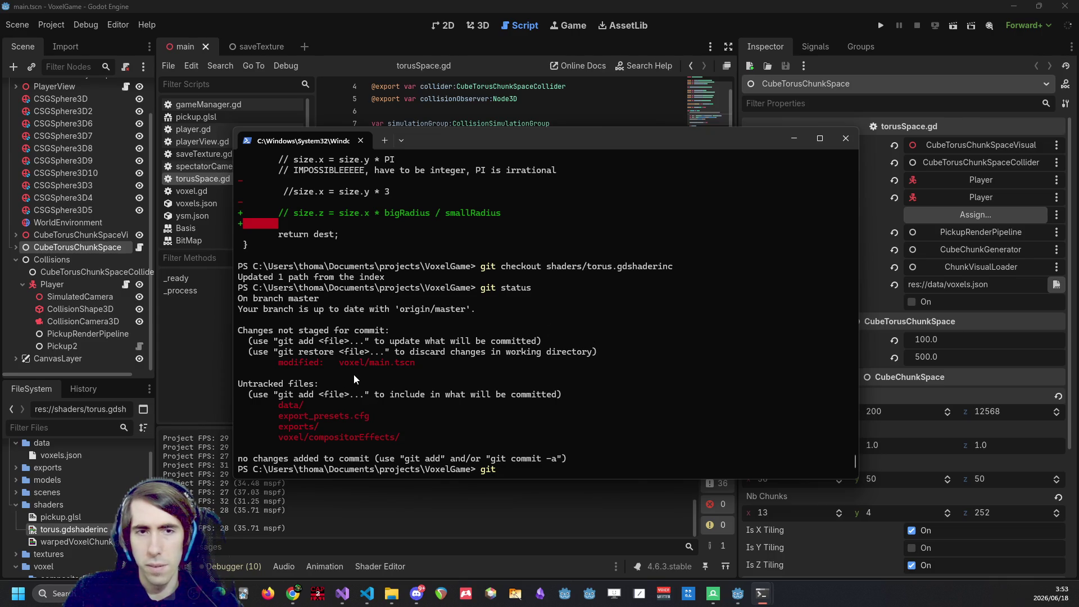
scroll(63, 502, "up", 2)
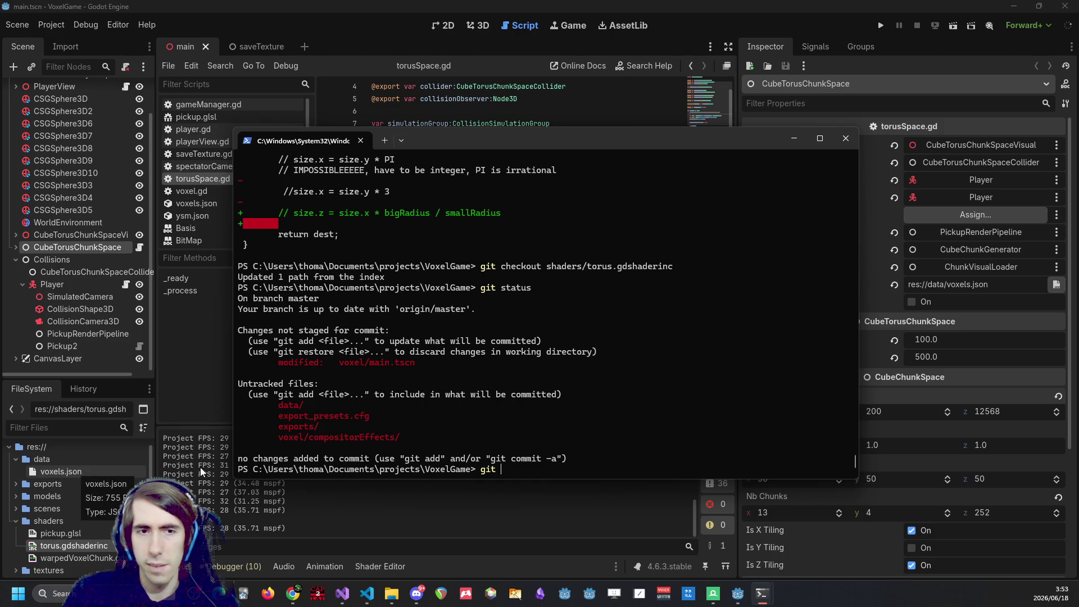
left_click_drag(278, 404, 316, 403)
right_click(316, 400)
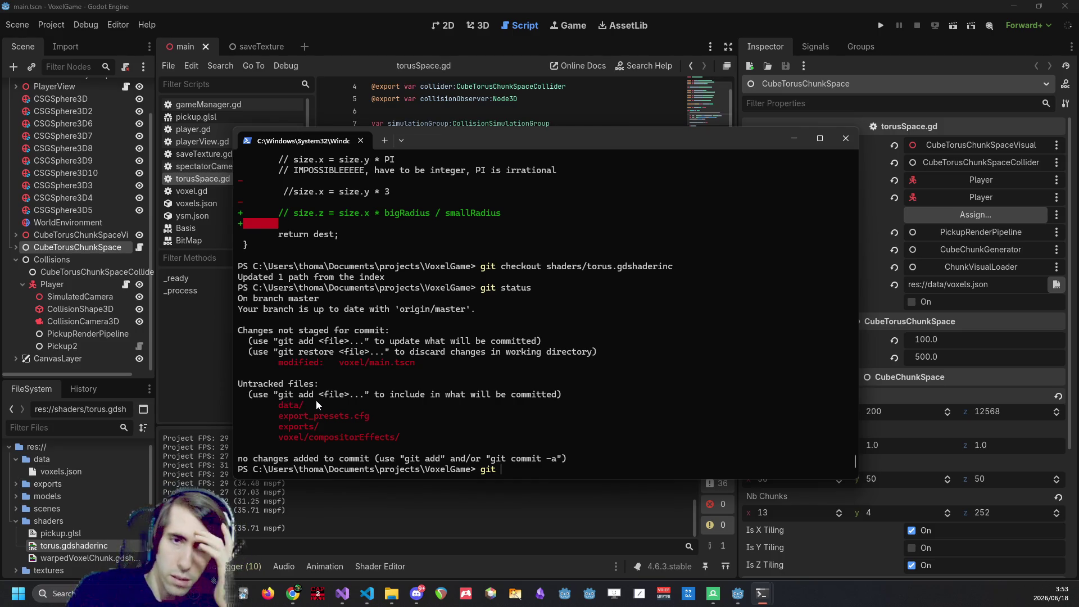
left_click_drag(279, 427, 332, 424)
right_click(331, 424)
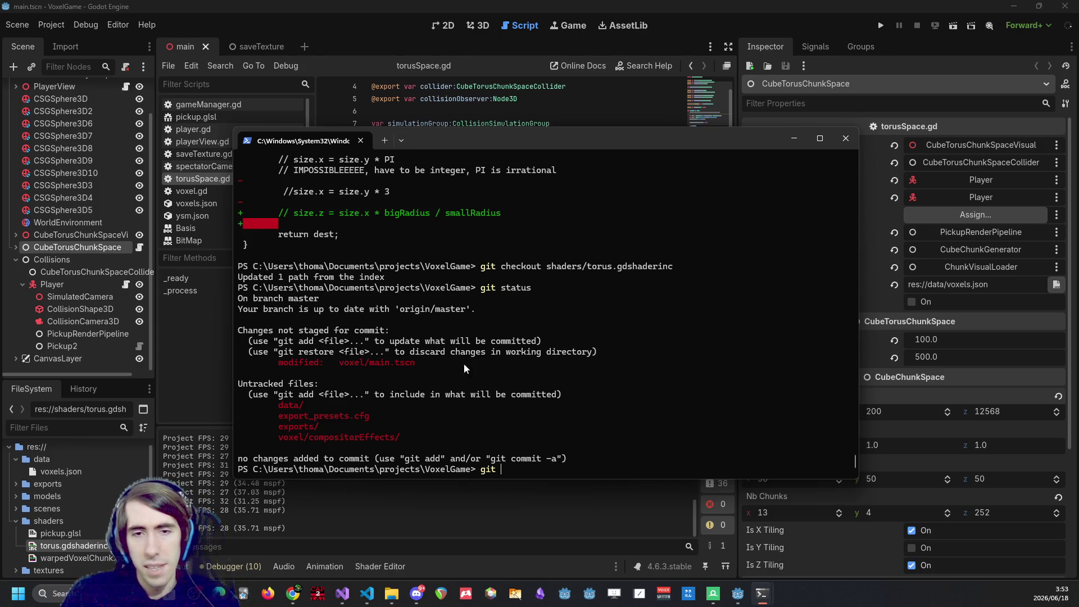
Revert voxel/main.tscn with git checkout and reload it from disk in Godot.
type("checkout  voxel/main.tscn")
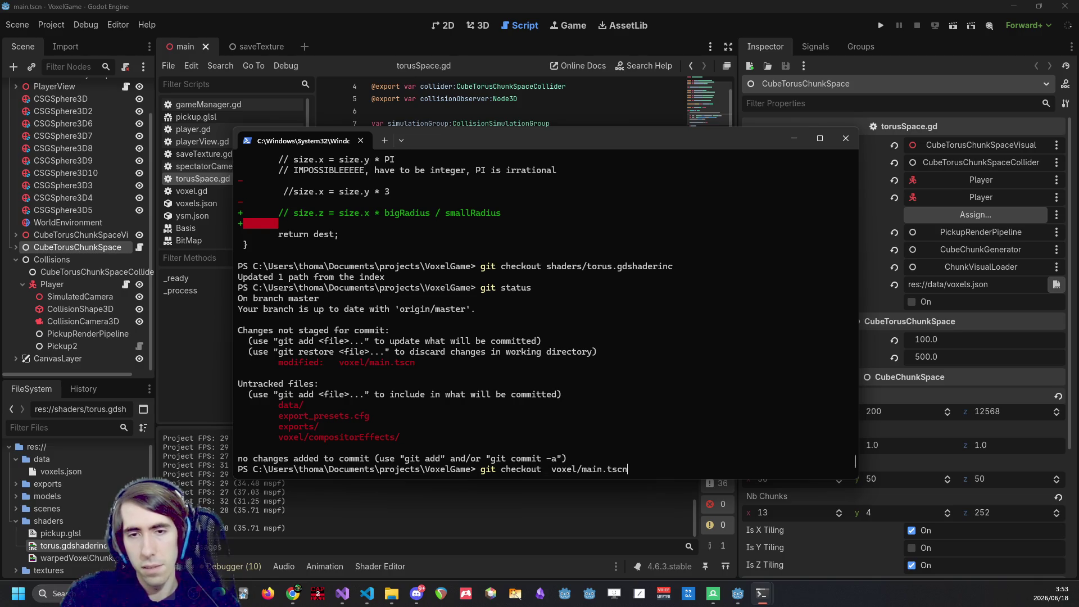
key("Return")
left_click(420, 5)
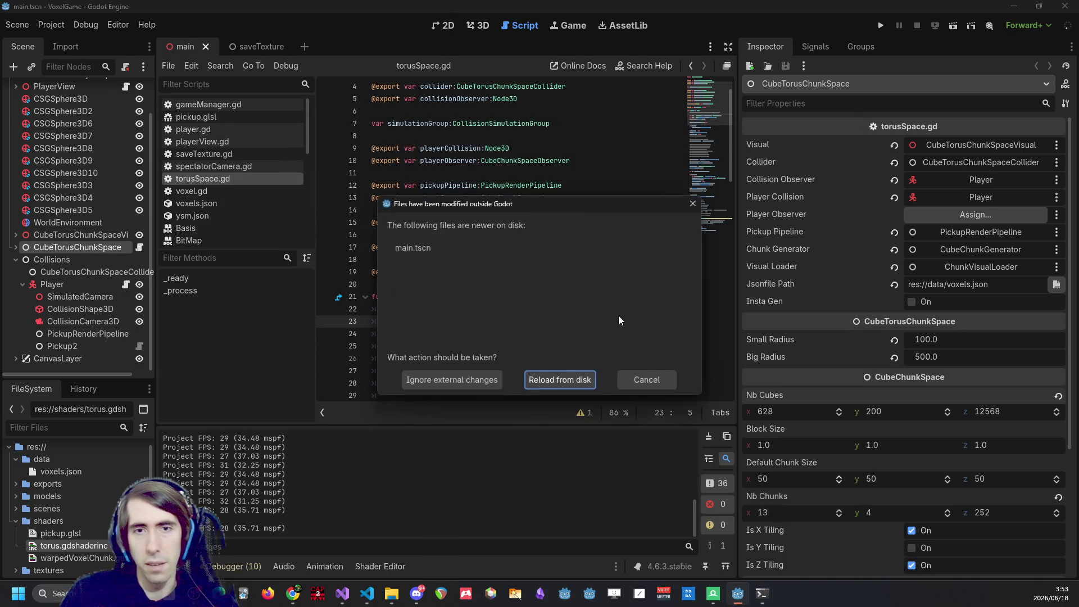
left_click(564, 384)
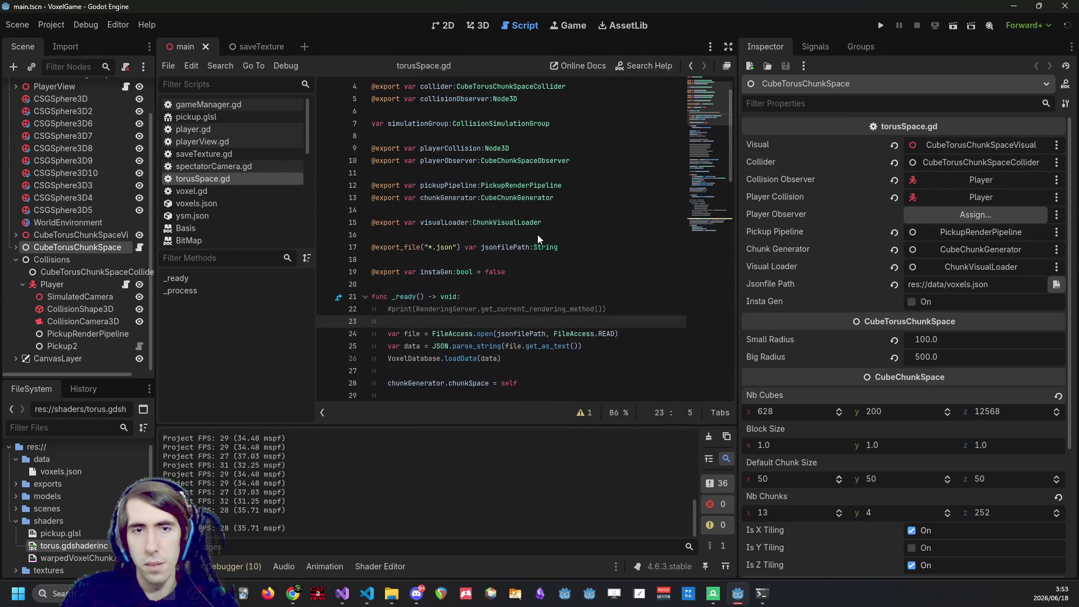
Briefly test-run the reverted game in debug, then return to the terminal.
left_click(532, 234)
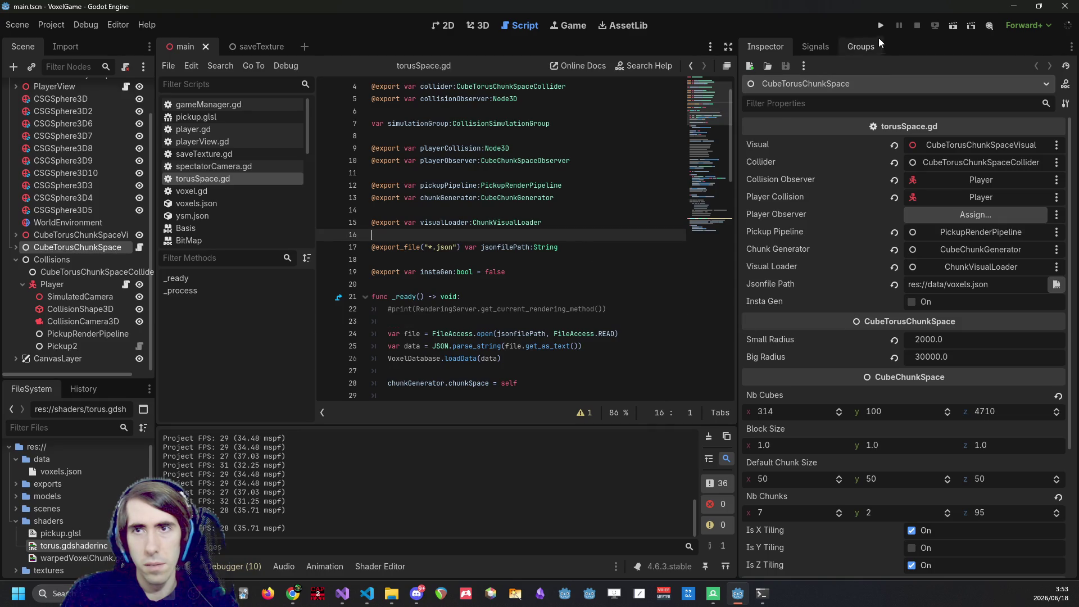
left_click(879, 26)
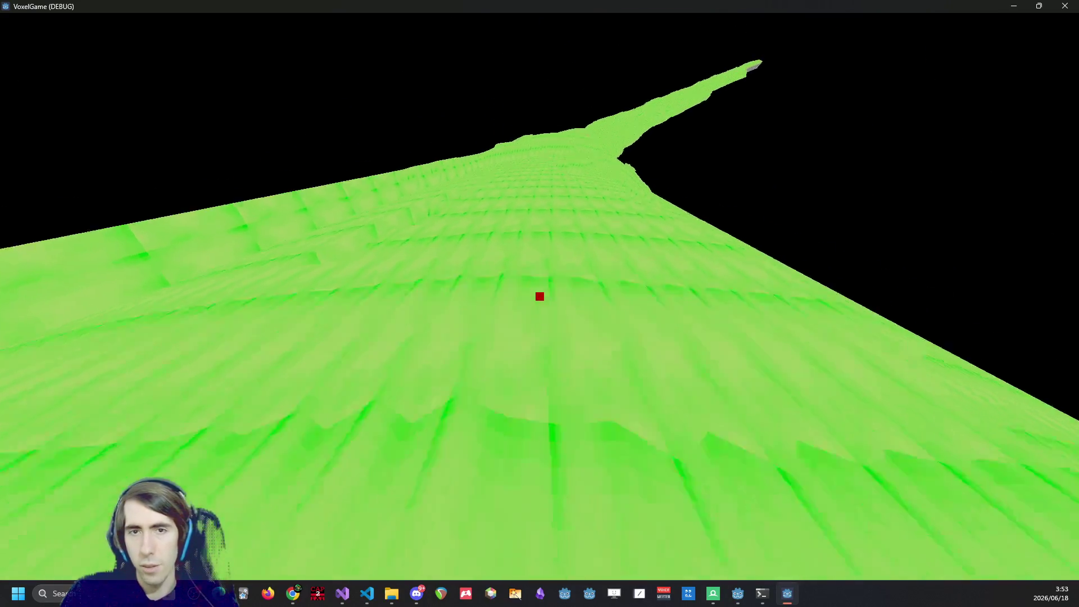
key("Escape")
mouse_move(764, 599)
left_click(708, 531)
type("git statu")
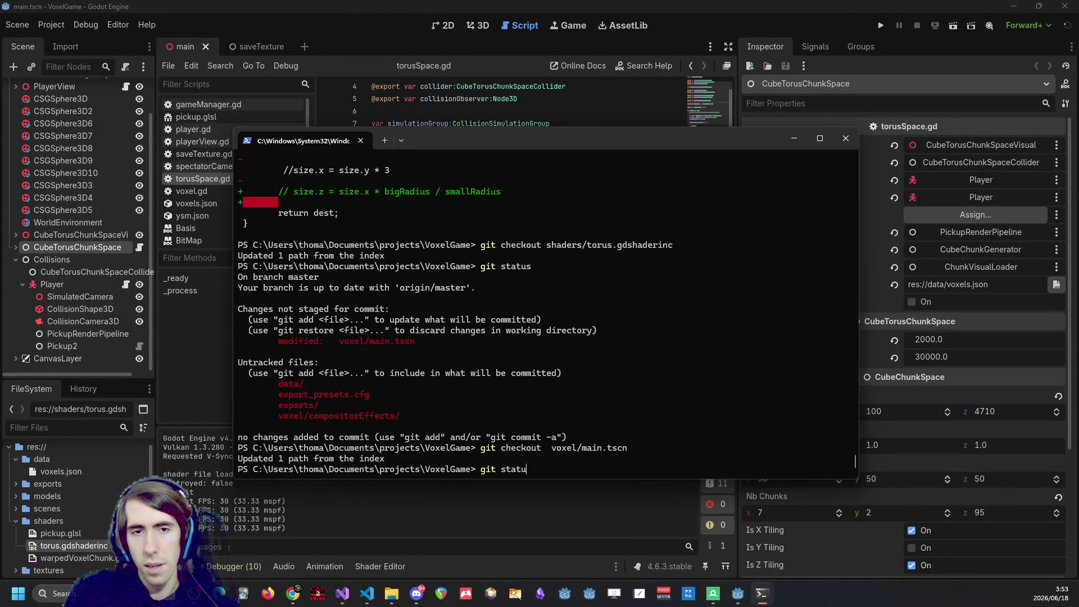
Copy the "[VXL-19] VoxelDatabase added" commit hash from the git log.
type("s")
key("Return")
type("git lo")
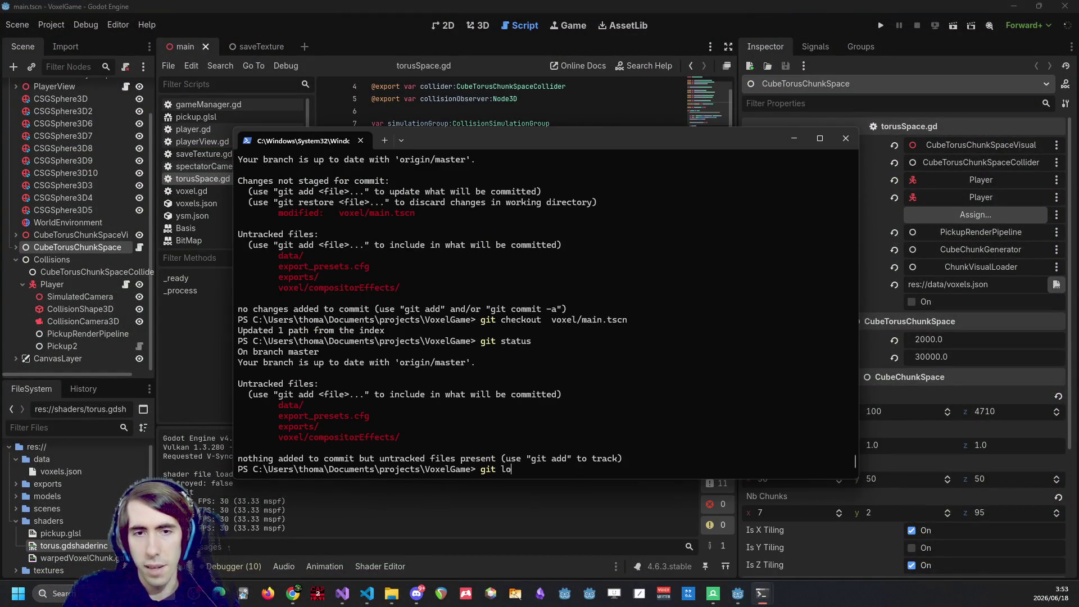
type("g")
key("Return")
type("qgit")
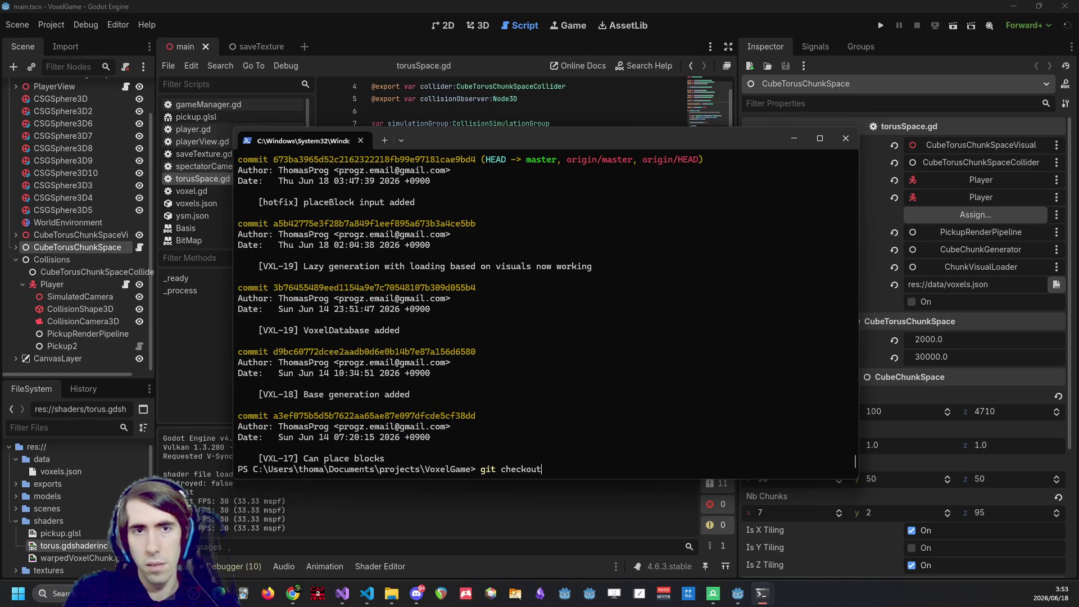
left_click_drag(275, 291, 352, 290)
key("ctrl+c")
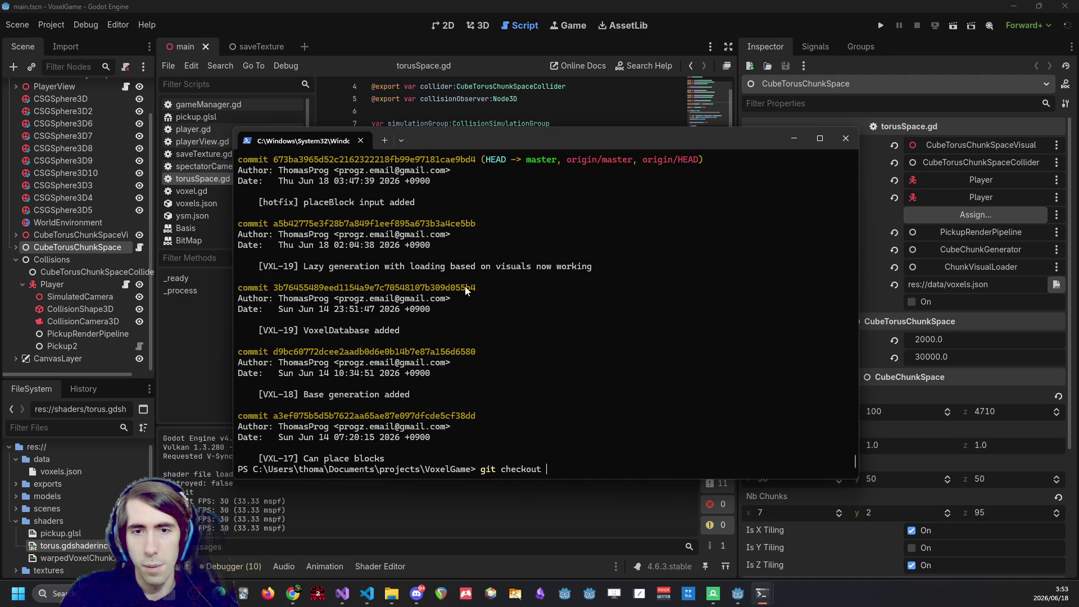
Check out commit 3b76455 and reload the changed project files in Godot.
key("ctrl+v")
key("Return")
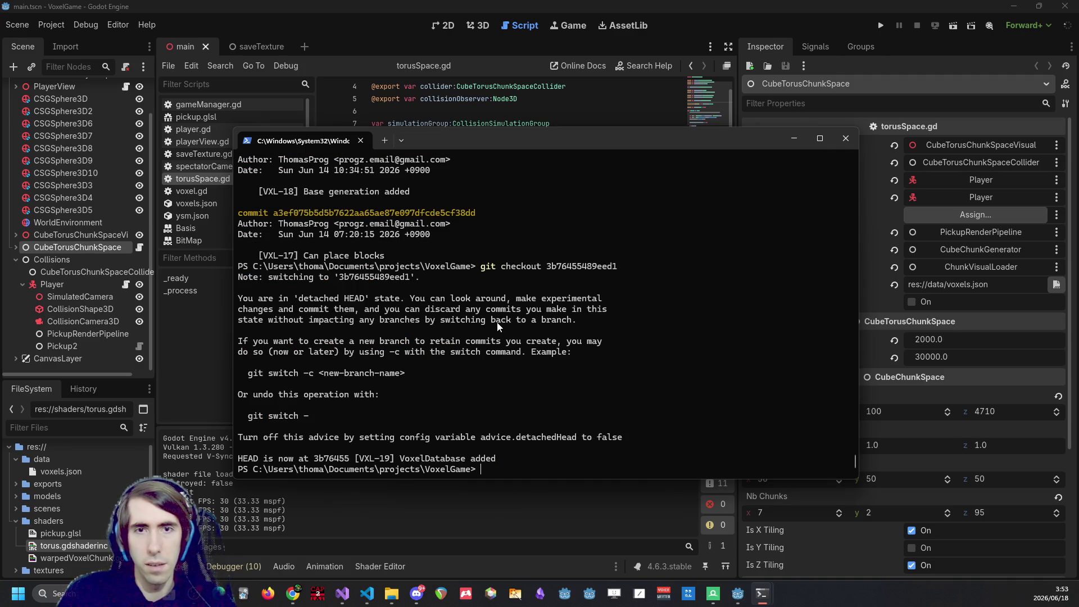
left_click(543, 4)
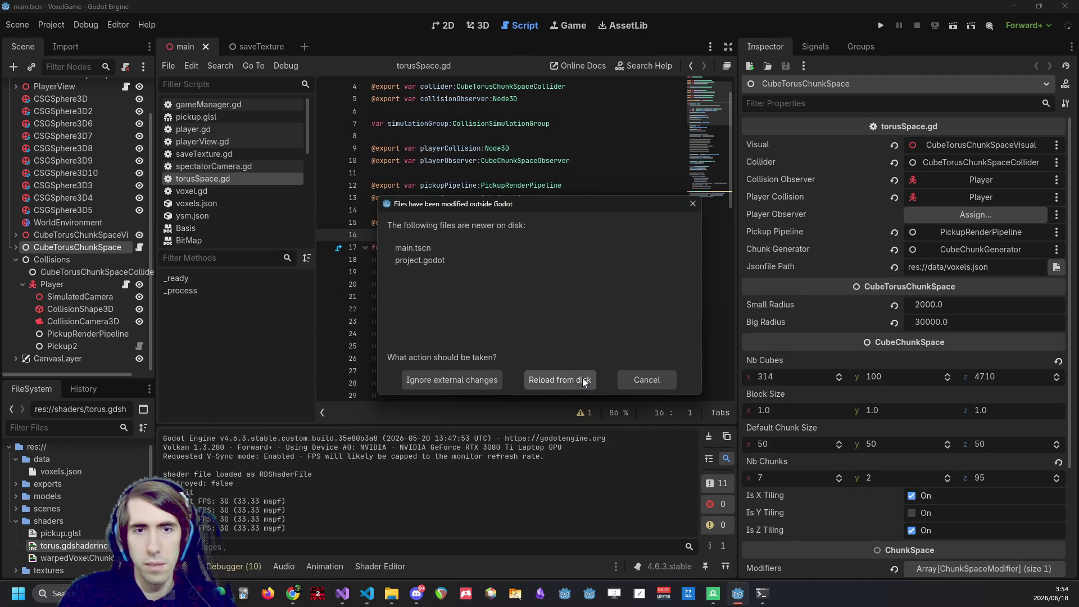
left_click(583, 381)
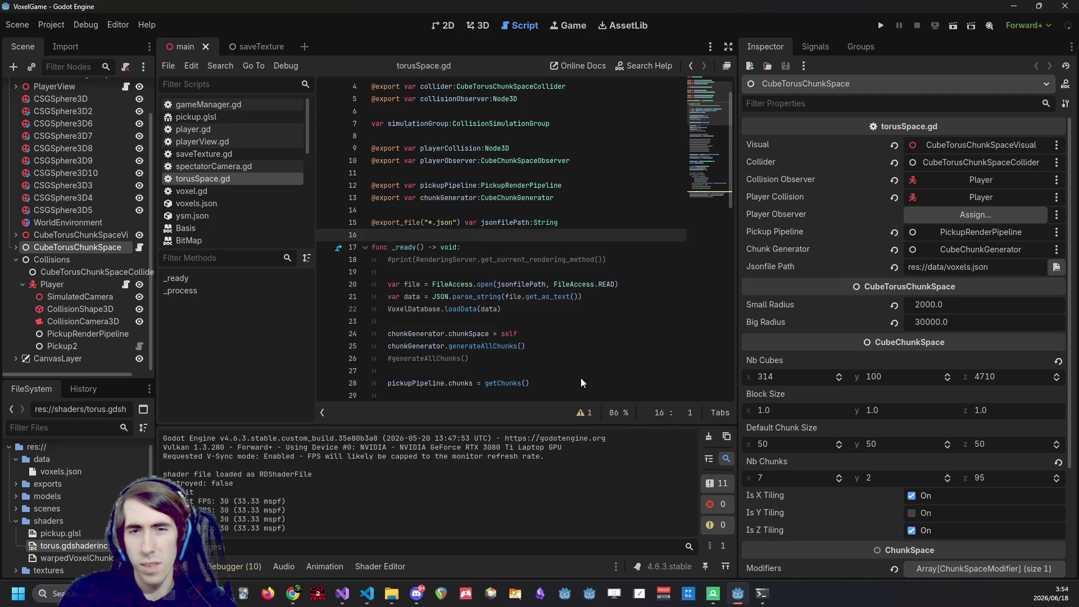
Run the VXL-19 build with radii 200/3000 in debug, then close it.
left_click(880, 22)
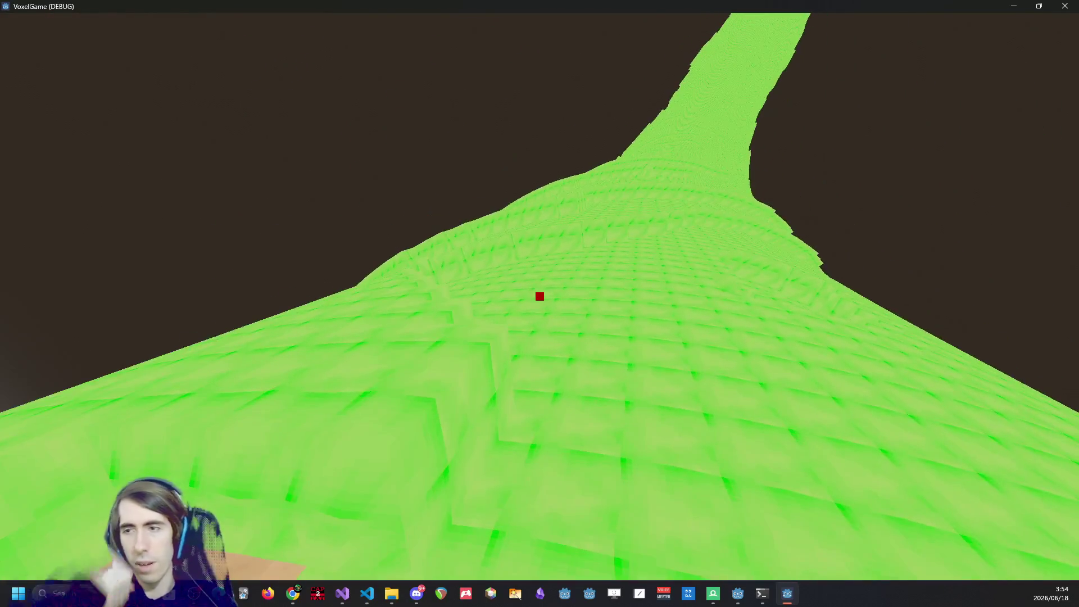
left_click(1064, 9)
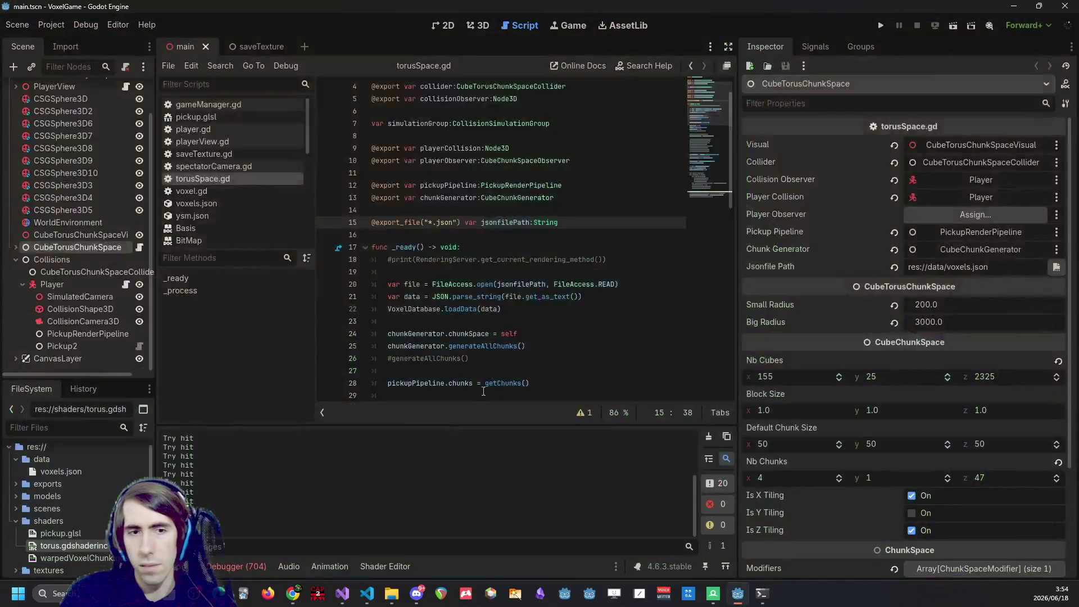
Open the 704 debugger errors, jump to player.gd line 242, then select CubeTorusChunkSpace.
left_click(233, 559)
scroll(380, 454, "down", 5)
left_click(421, 466)
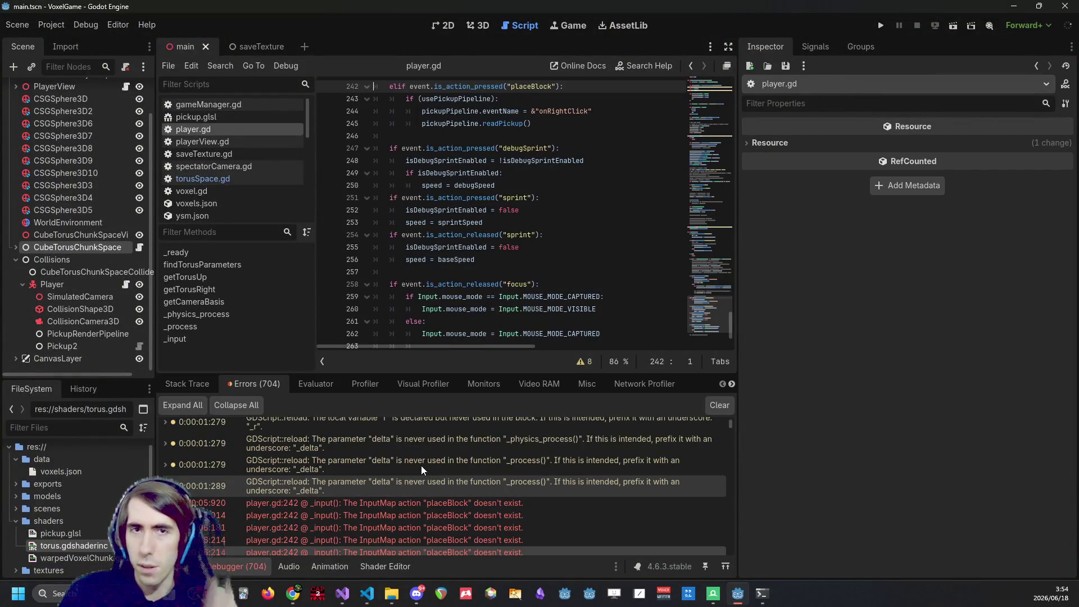
mouse_move(413, 517)
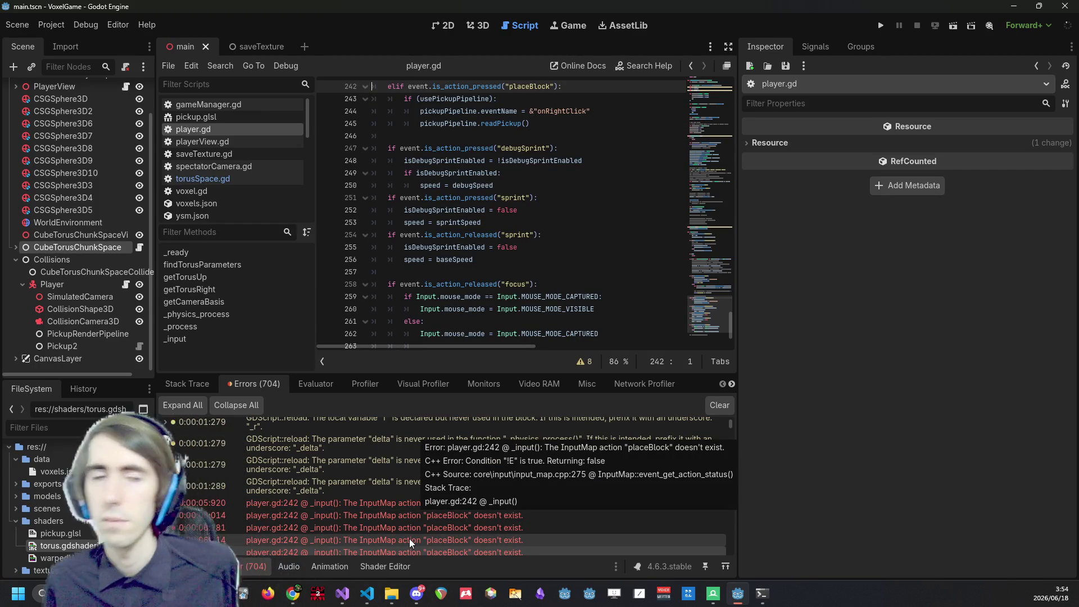
left_click(52, 247)
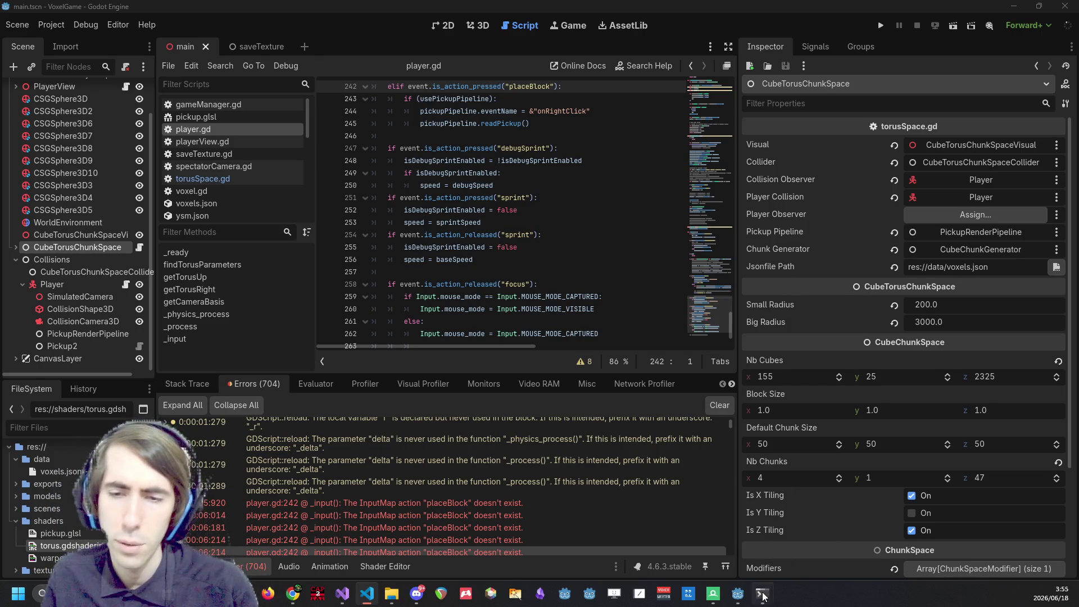
In the terminal, switch the voxel repository back to master and list the commit history.
mouse_move(762, 593)
left_click(808, 515)
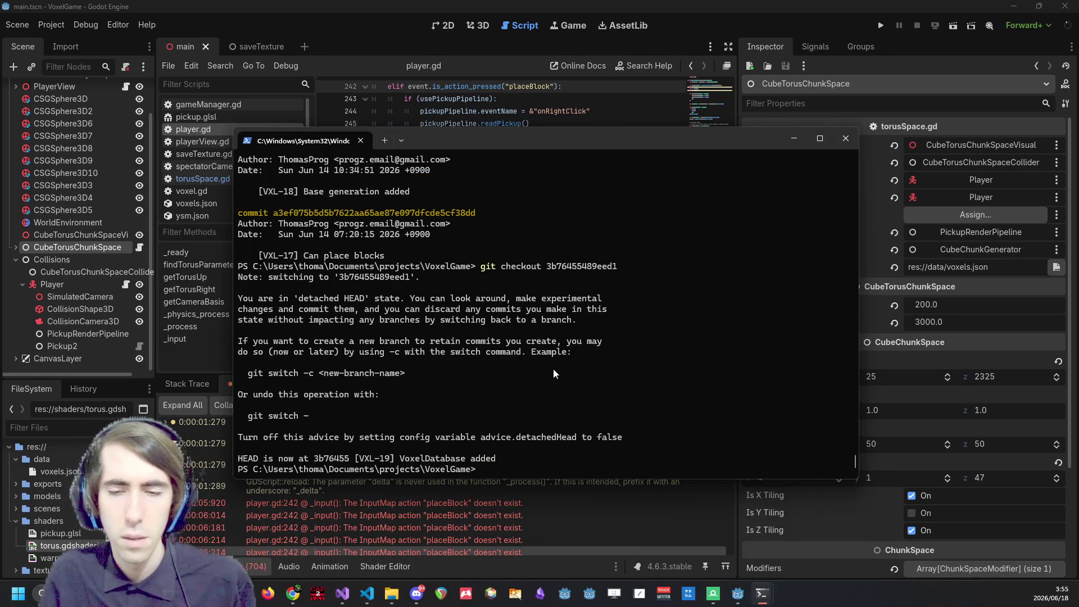
type("git sta")
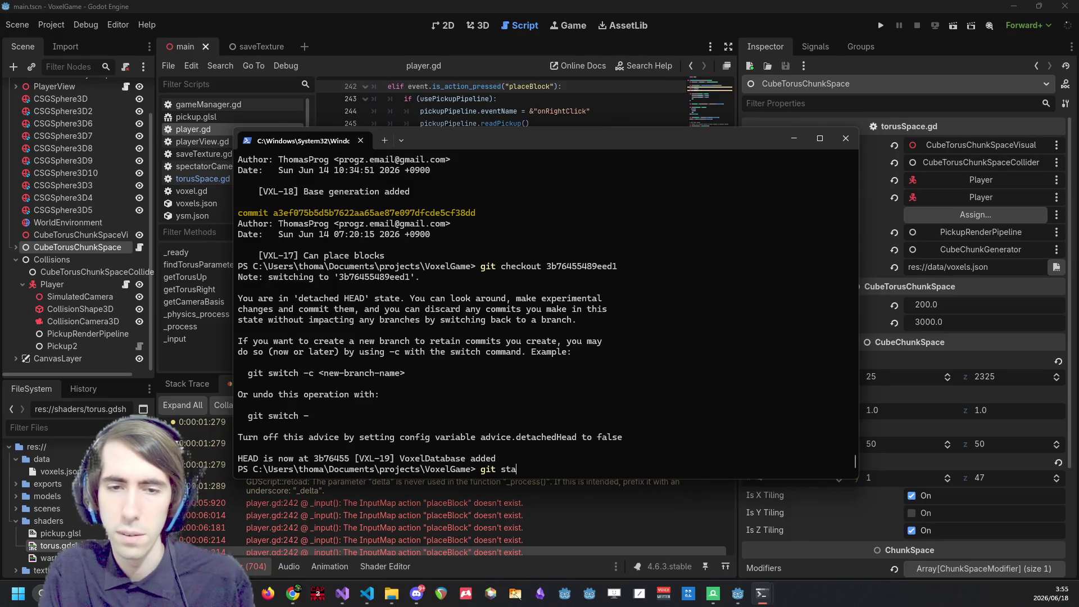
key("BackSpace")
key("BackSpace")
key("BackSpace")
type("git ch")
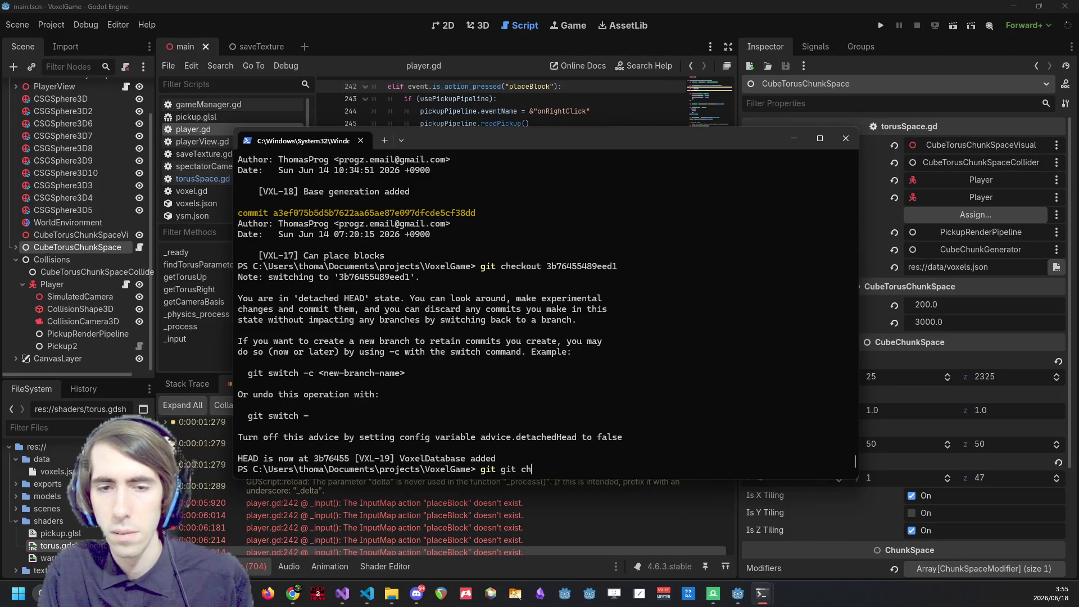
type("eckout master")
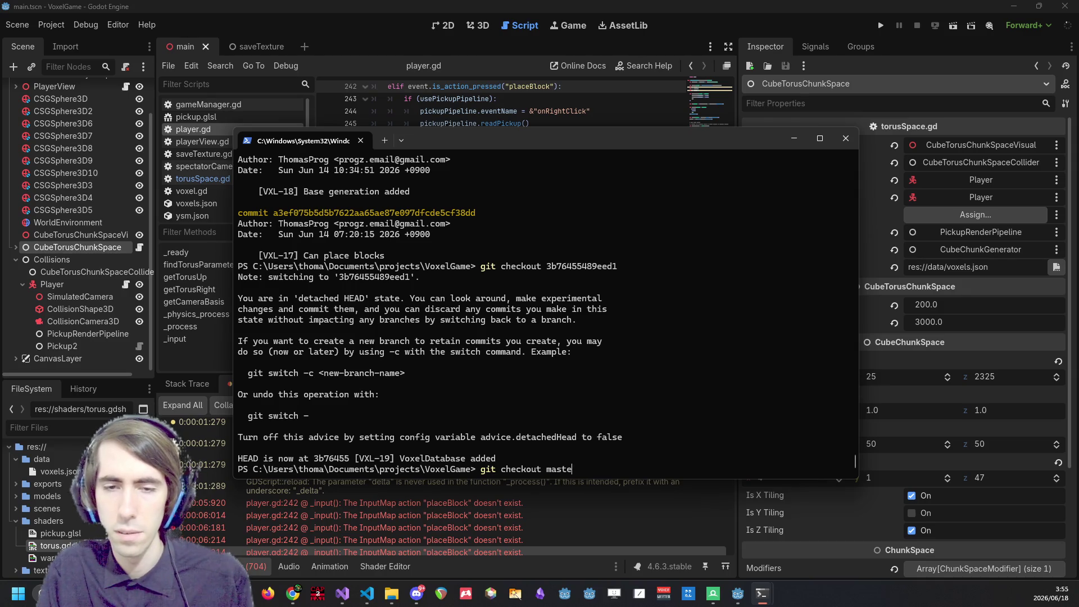
key("Return")
type("git log")
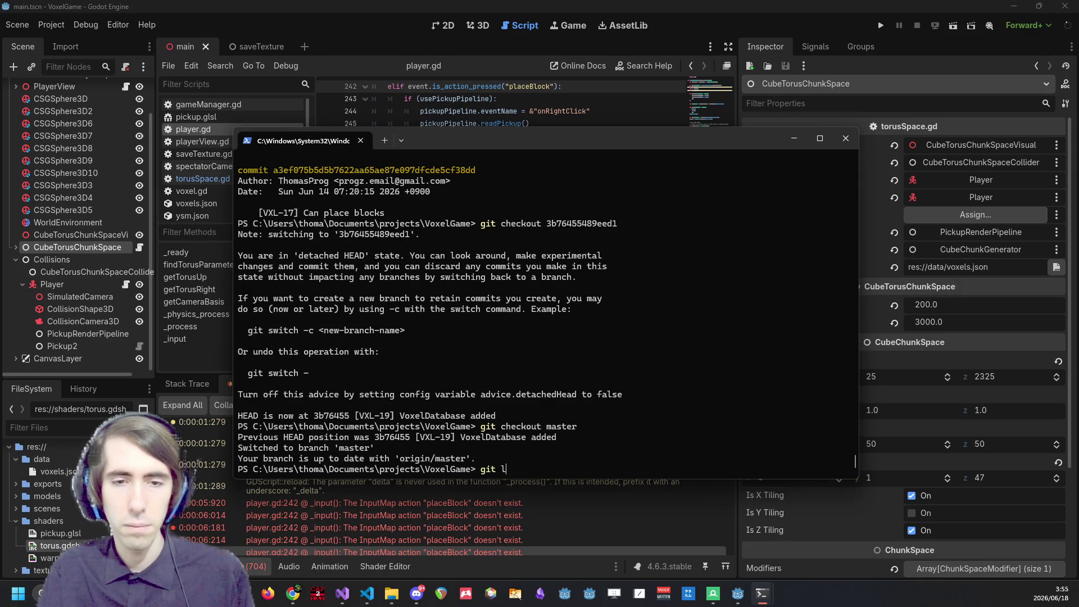
key("Return")
Check out the a5b42775 Lazy generation commit and reload the project from disk in Godot.
type("q")
type("checkout")
mouse_move(283, 224)
left_mouse_down()
mouse_move(348, 224)
mouse_move(318, 225)
left_mouse_up()
key("ctrl+c")
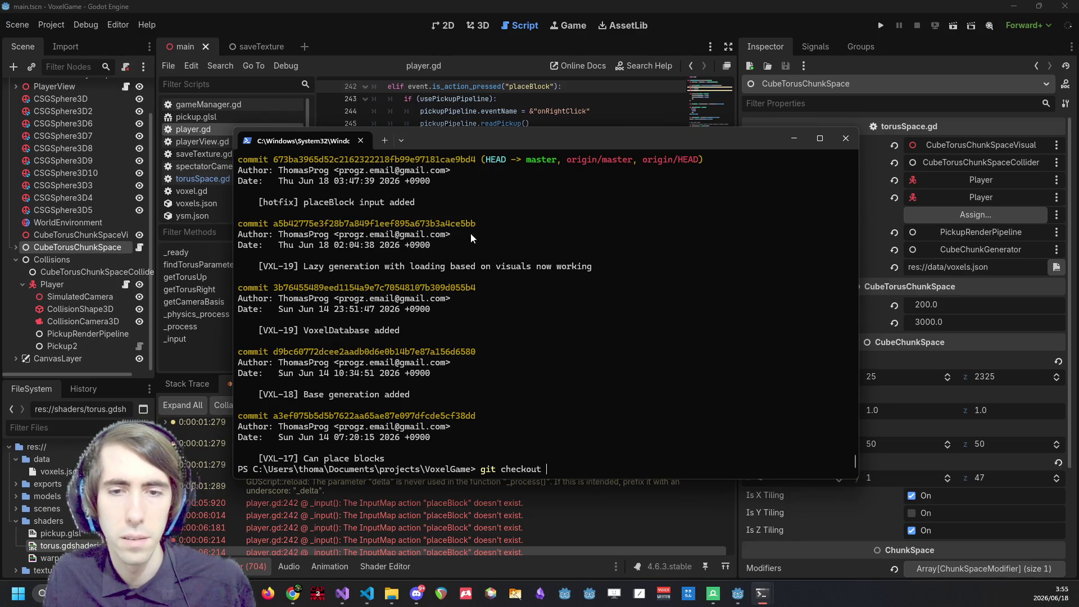
key("ctrl+v")
key("Return")
key("alt+Tab")
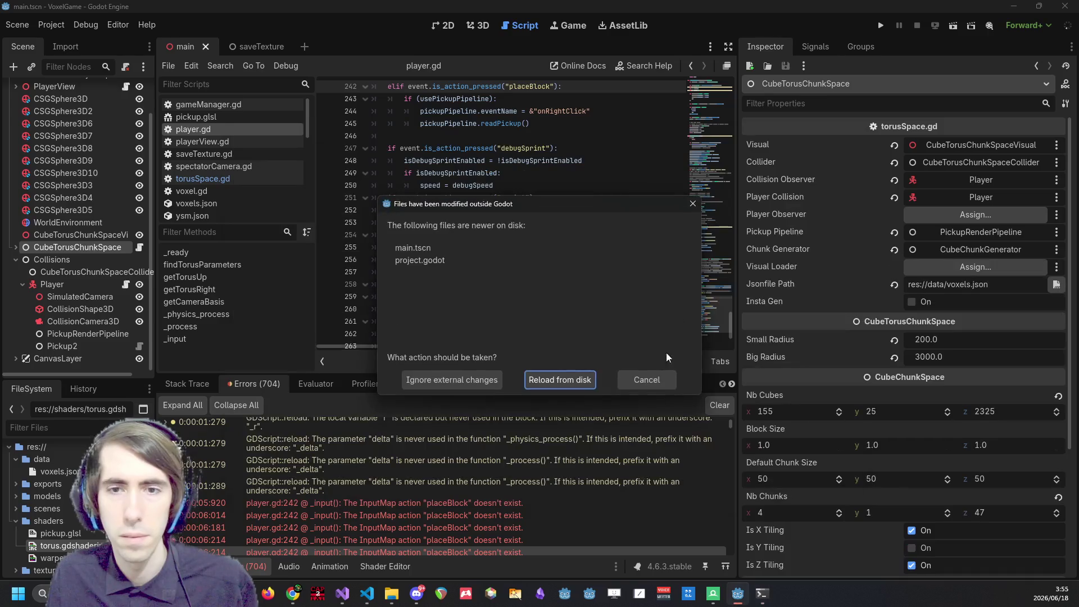
left_click(566, 379)
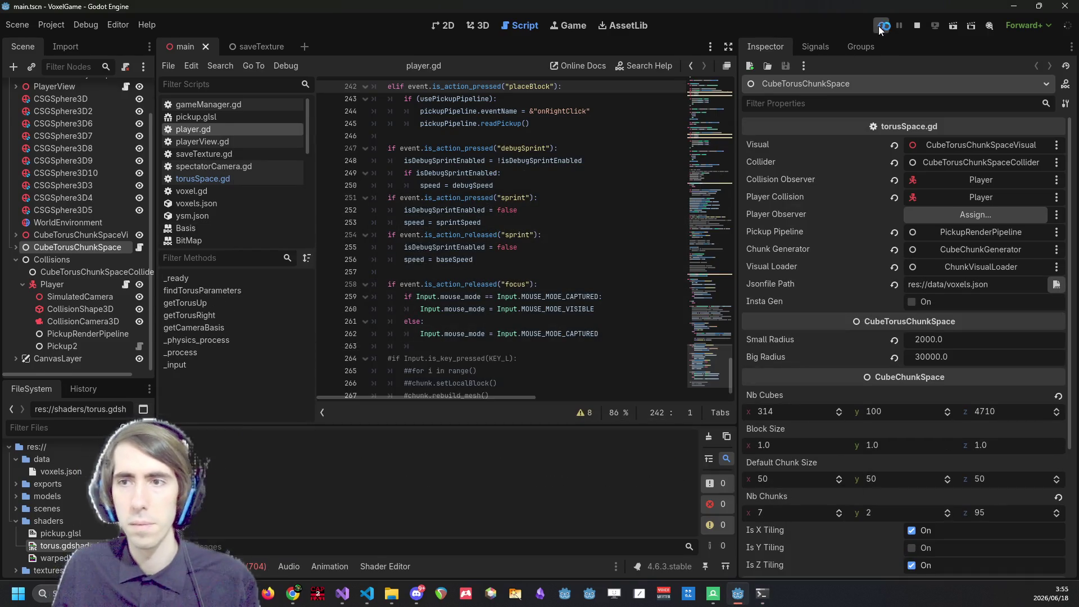
Run VoxelGame in debug to view the torus band, then release the mouse and close the game.
left_click(881, 29)
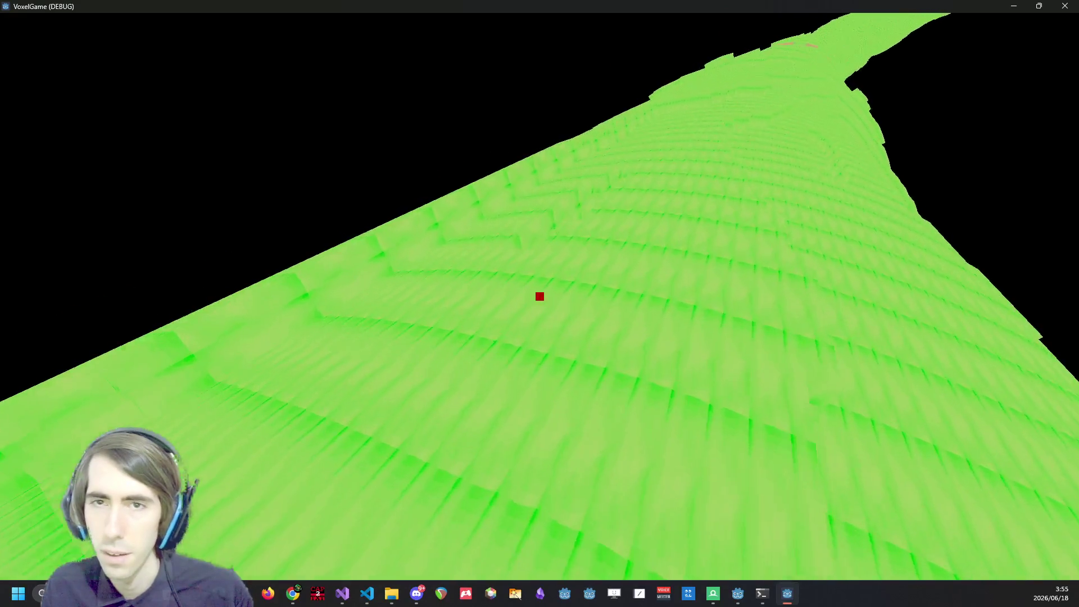
key("Escape")
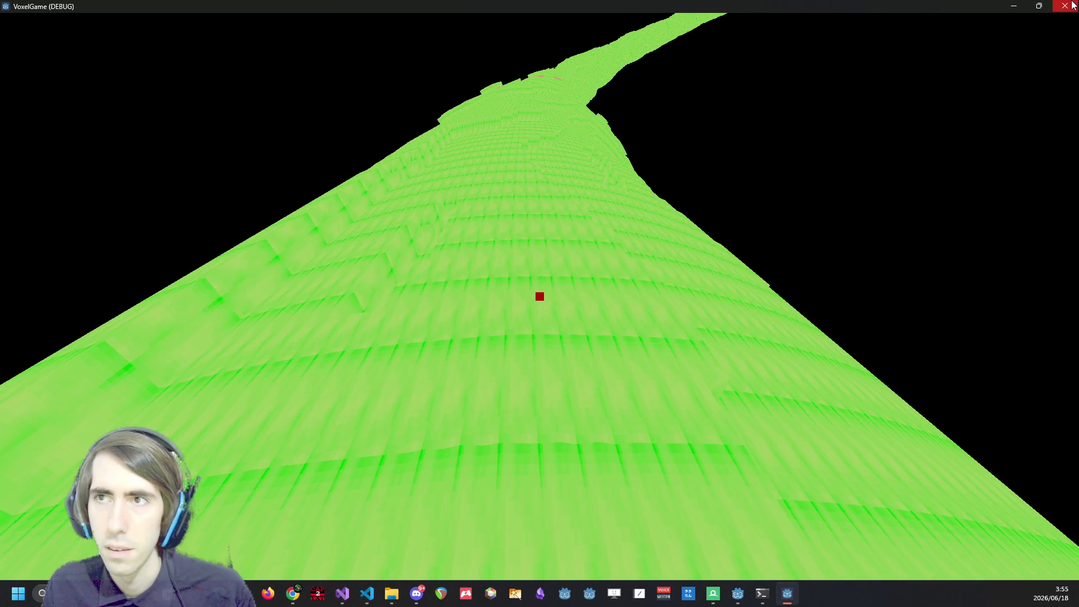
left_click(1071, 5)
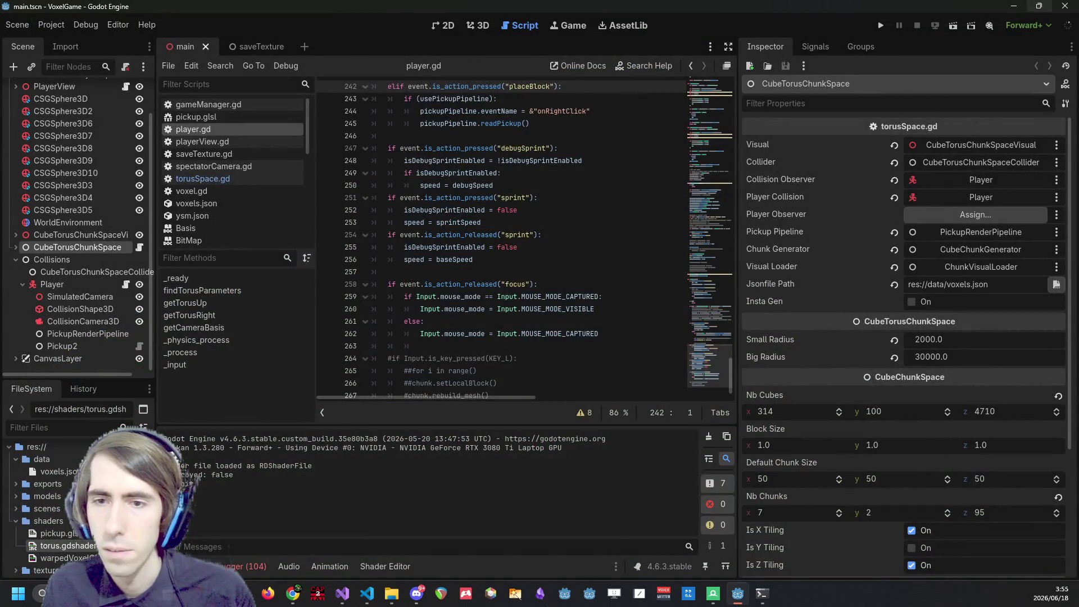
Set the torus Small Radius to 200 and Big Radius to 3000.
key("alt+Tab")
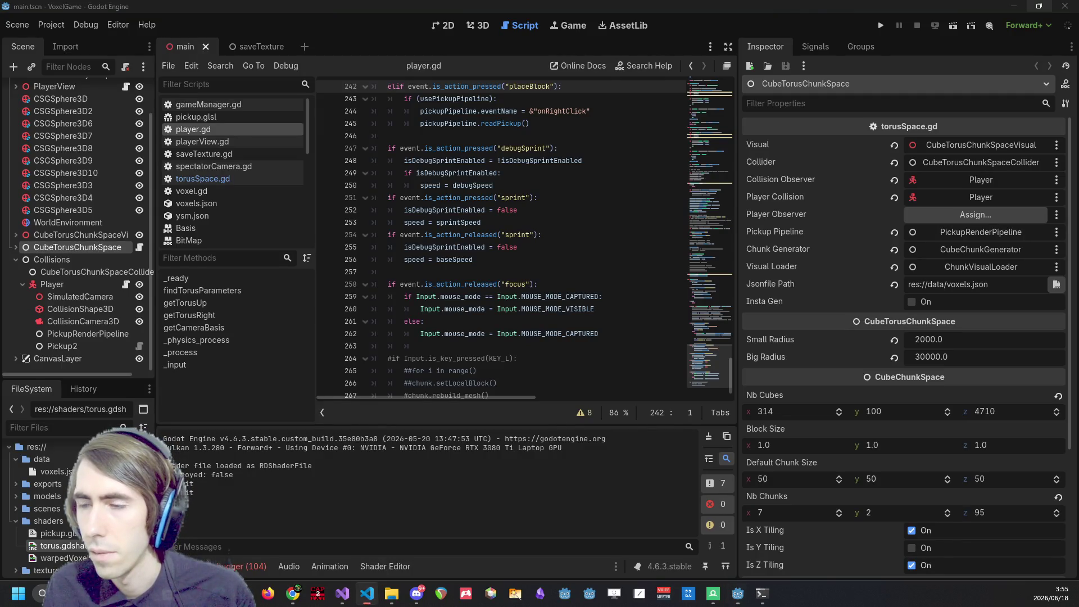
left_click(947, 342)
type("200")
key("Tab")
type("3000")
key("Return")
Set Nb Cubes to 155, 25 and 2325, then save the scene.
left_click(829, 411)
type("155")
left_click(893, 411)
type("25")
key("Return")
key("Tab")
type("2325")
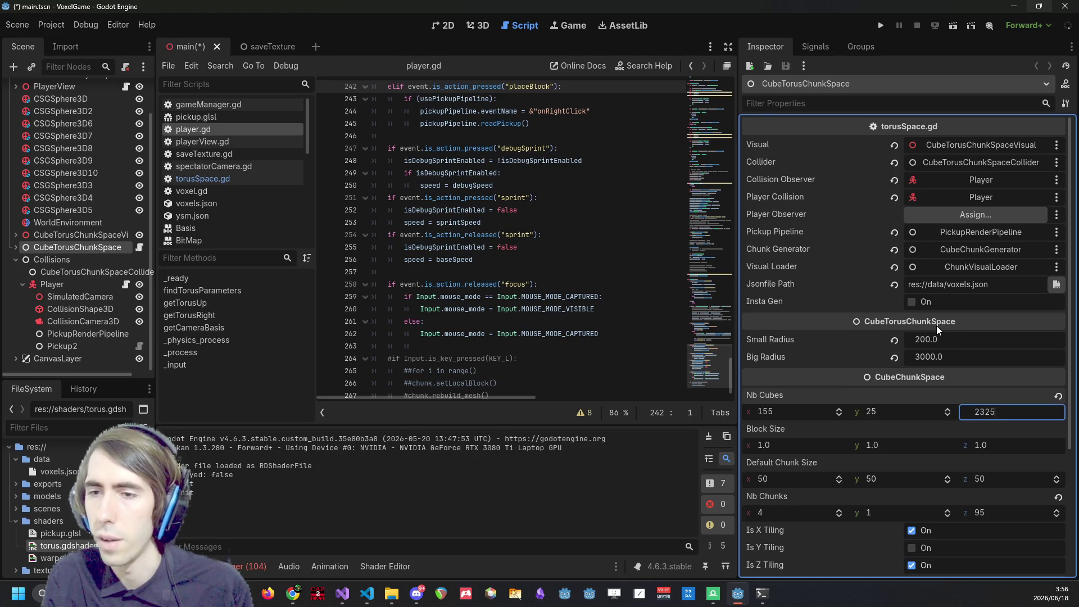
key("Return")
key("ctrl+s")
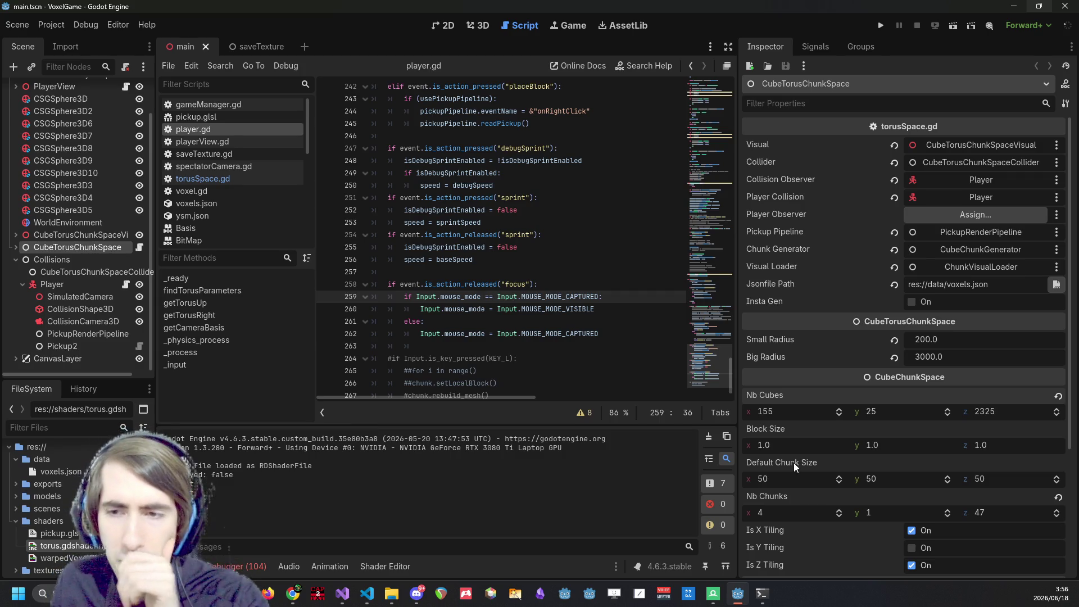
Run the 200/3000 torus game, dig four blocks down to stone, then switch to VS Code.
left_click(886, 25)
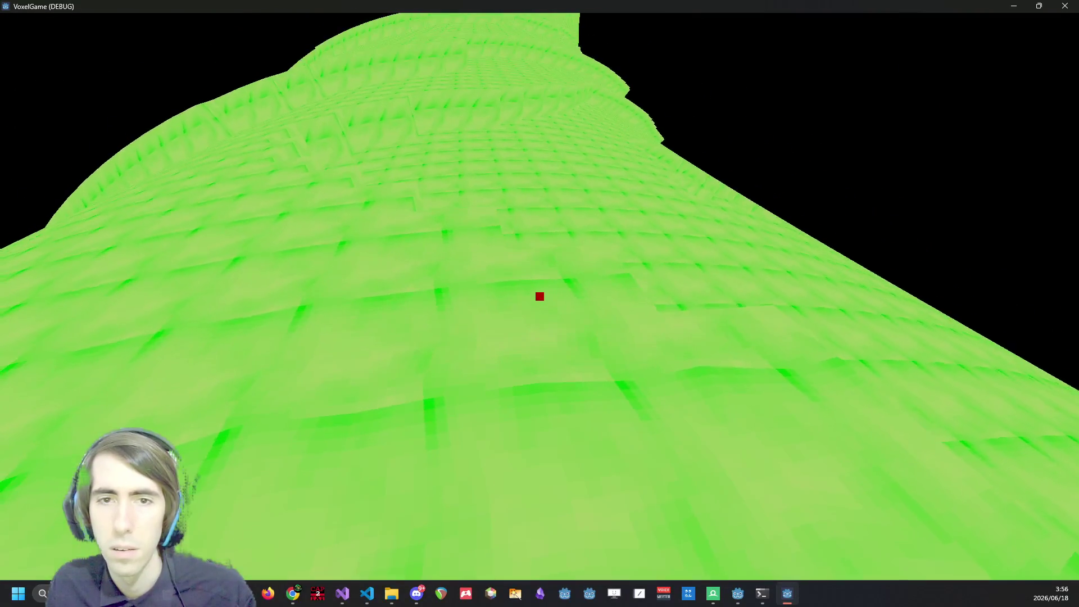
left_click(540, 296)
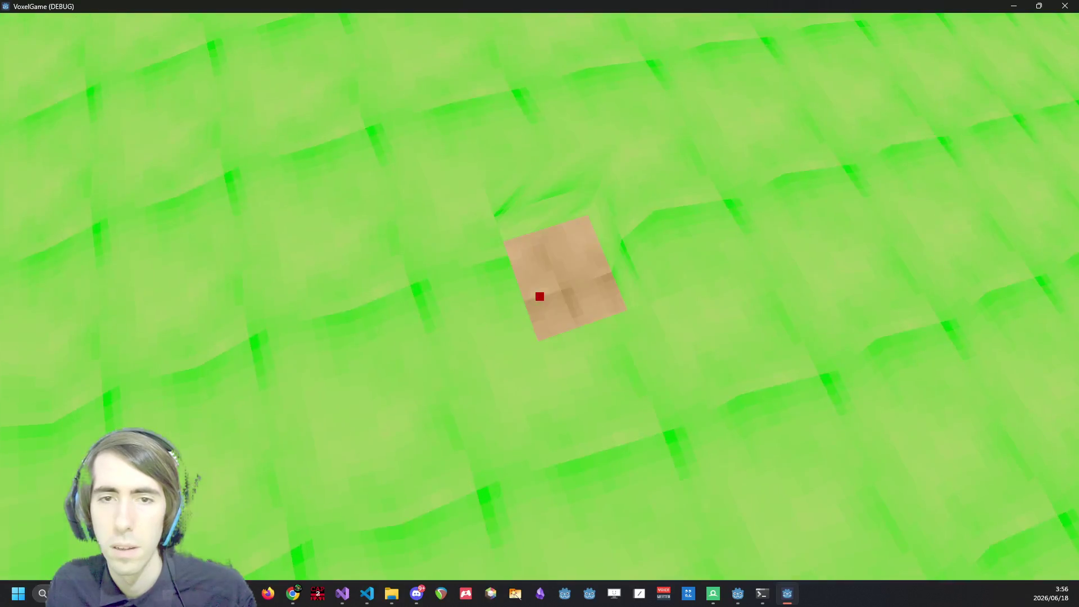
left_click(540, 296)
left_click(540, 296)
left_click(540, 296)
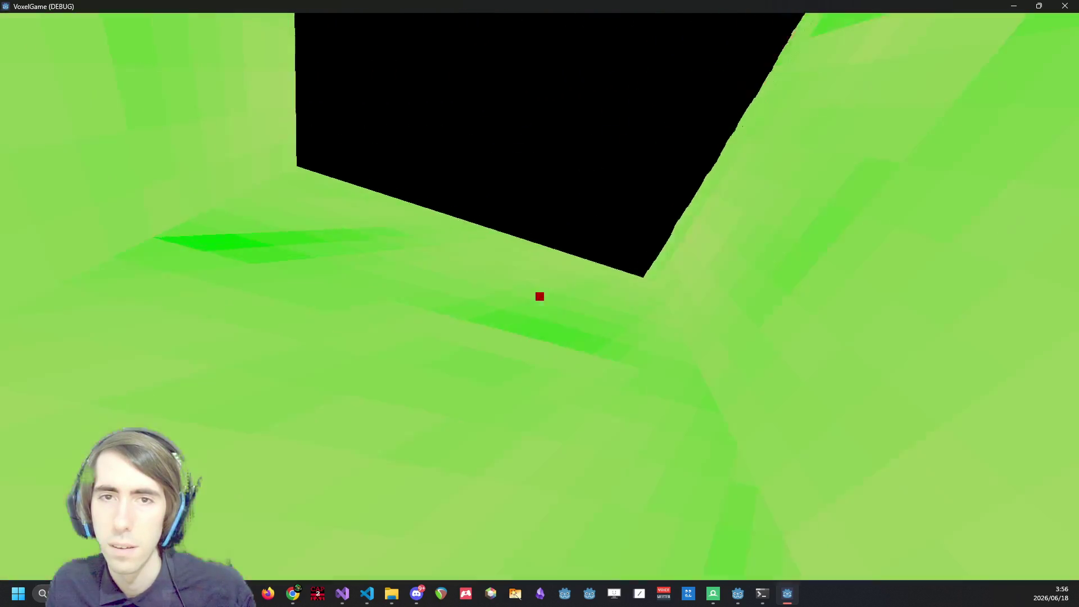
key("alt+Tab")
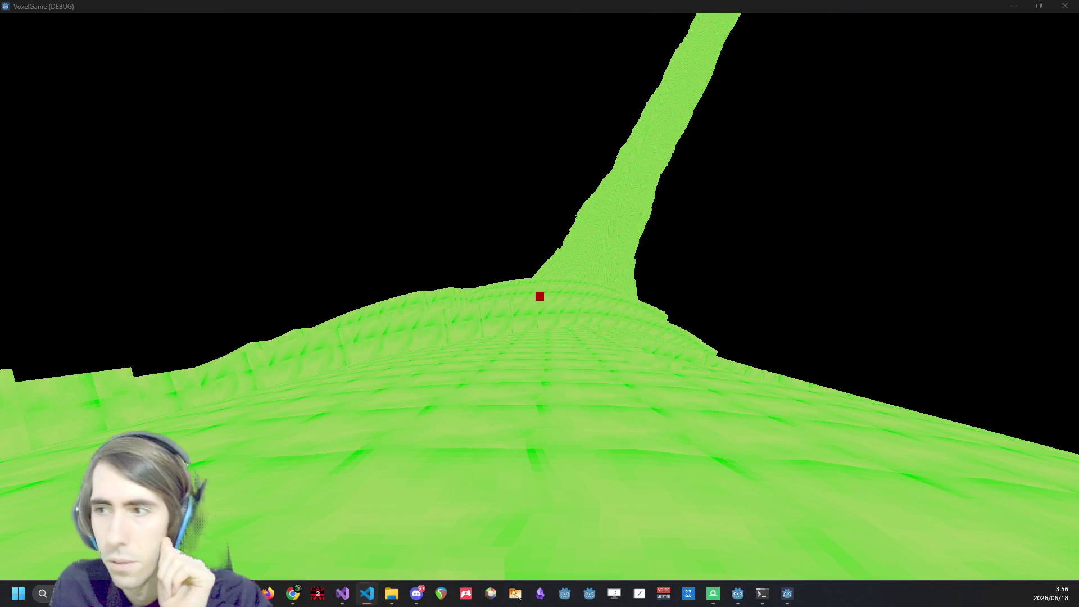
key("alt+Tab")
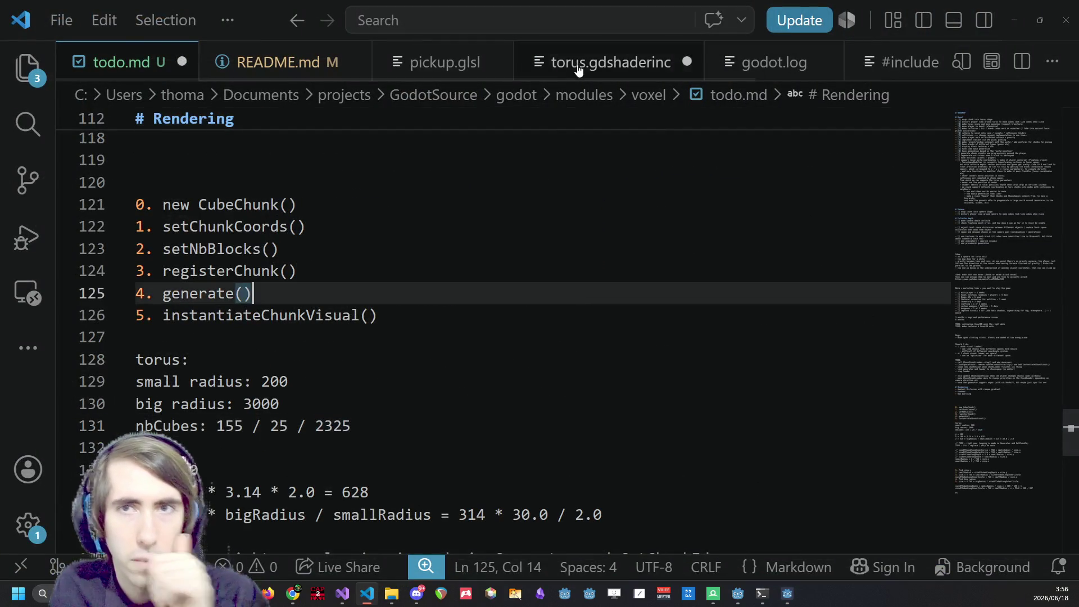
Open torus.gdshaderinc and locate the farDist lines 147 and 148.
left_click(579, 69)
scroll(281, 355, "down", 2)
scroll(281, 355, "up", 3)
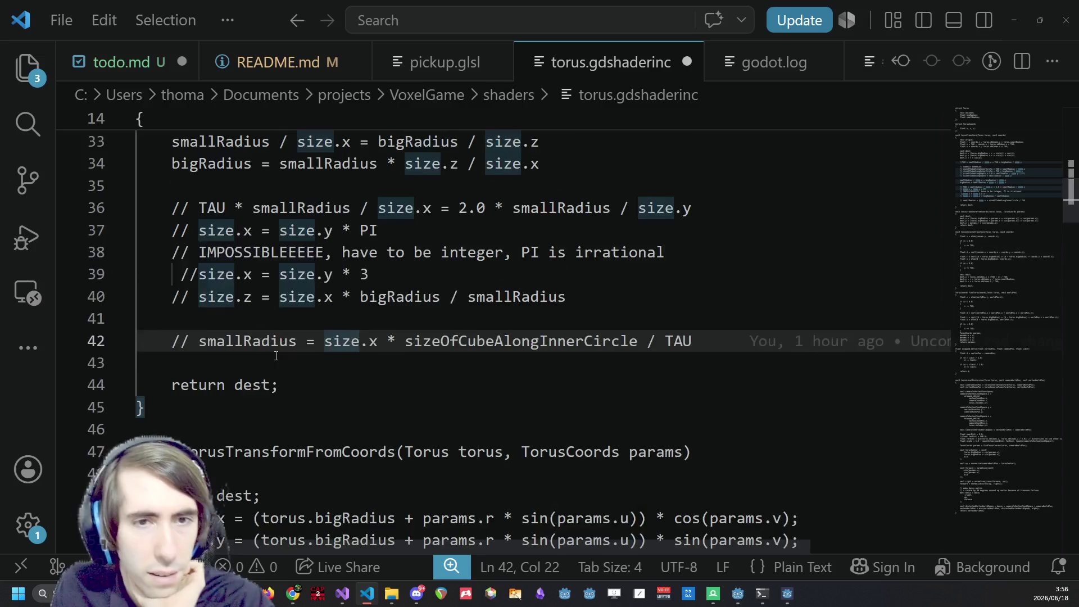
scroll(278, 356, "up", 2)
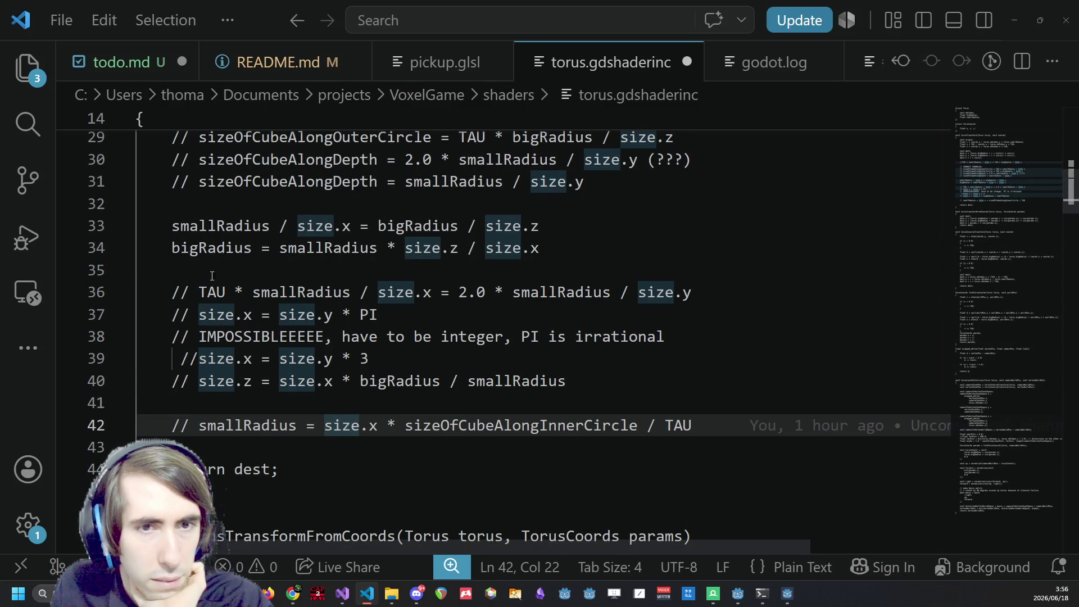
scroll(210, 370, "up", 2)
scroll(789, 226, "down", 8)
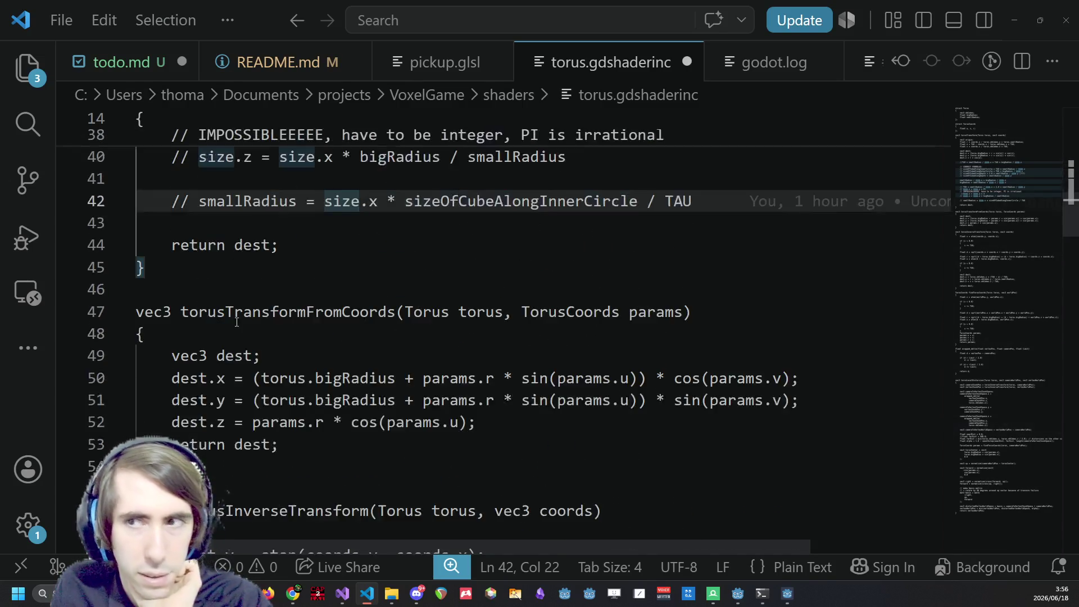
mouse_move(989, 236)
left_mouse_down()
mouse_move(1002, 394)
mouse_move(990, 506)
mouse_move(970, 442)
left_mouse_up()
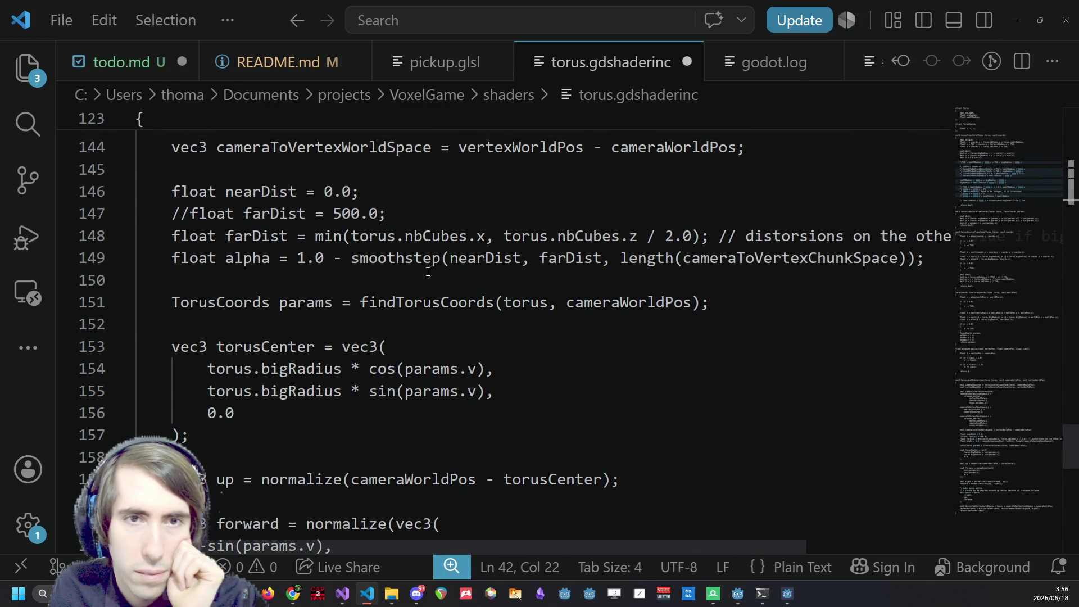
left_click(191, 213)
left_click(280, 236)
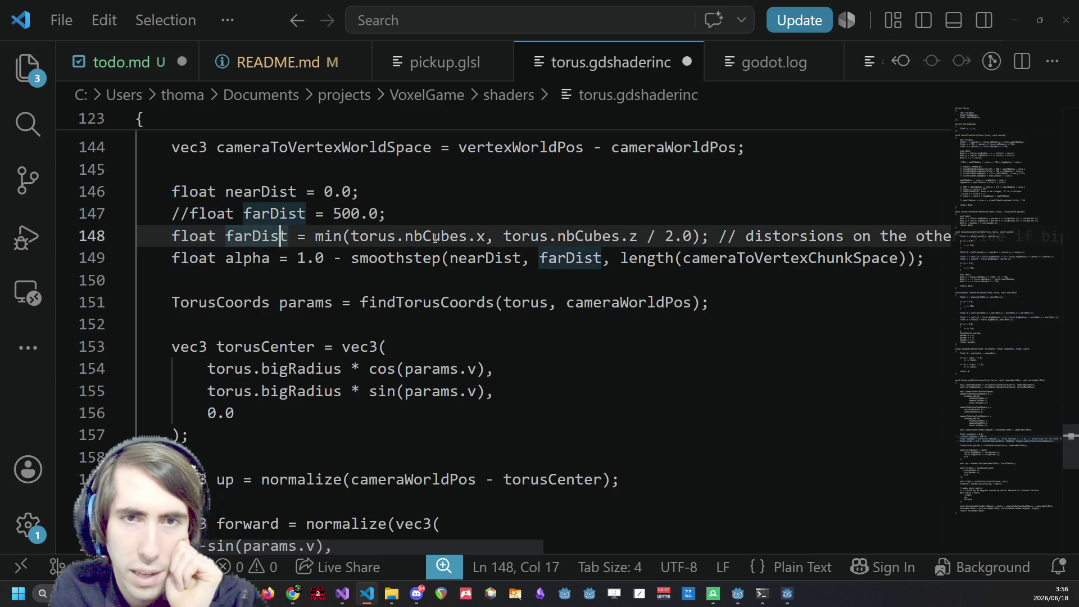
left_click(441, 236)
scroll(680, 313, "up", 2)
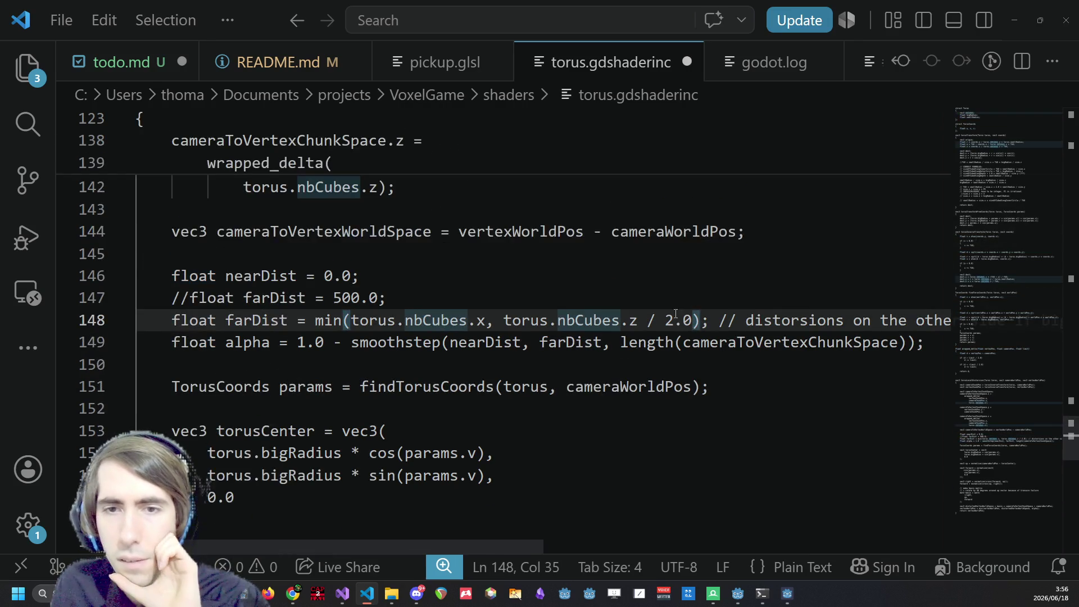
double_click(253, 321)
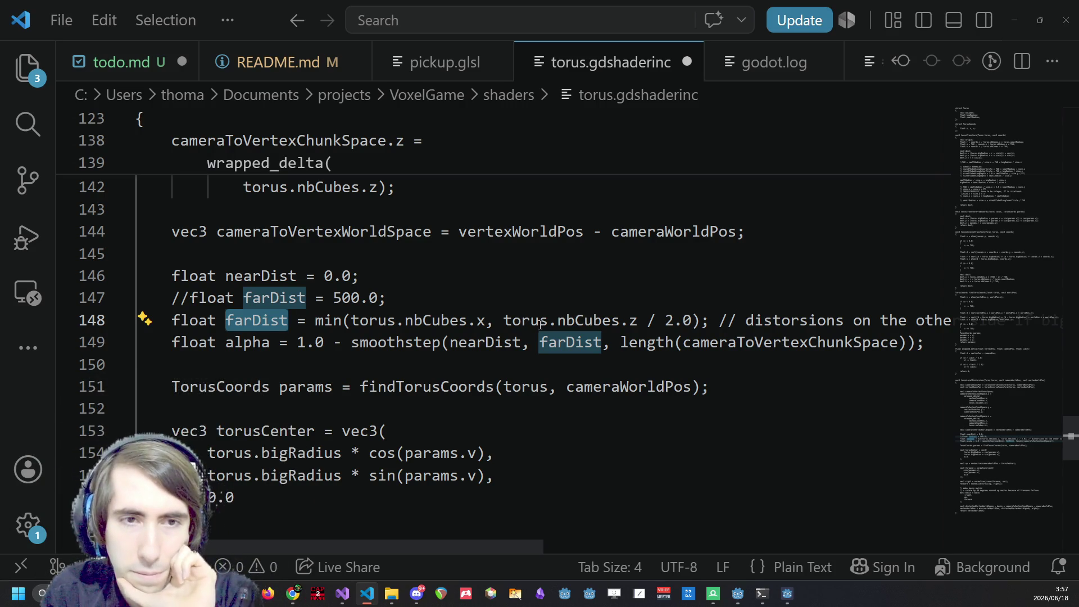
Try swapping the farDist comments, undo the change, and attempt to save the file.
left_click(173, 317)
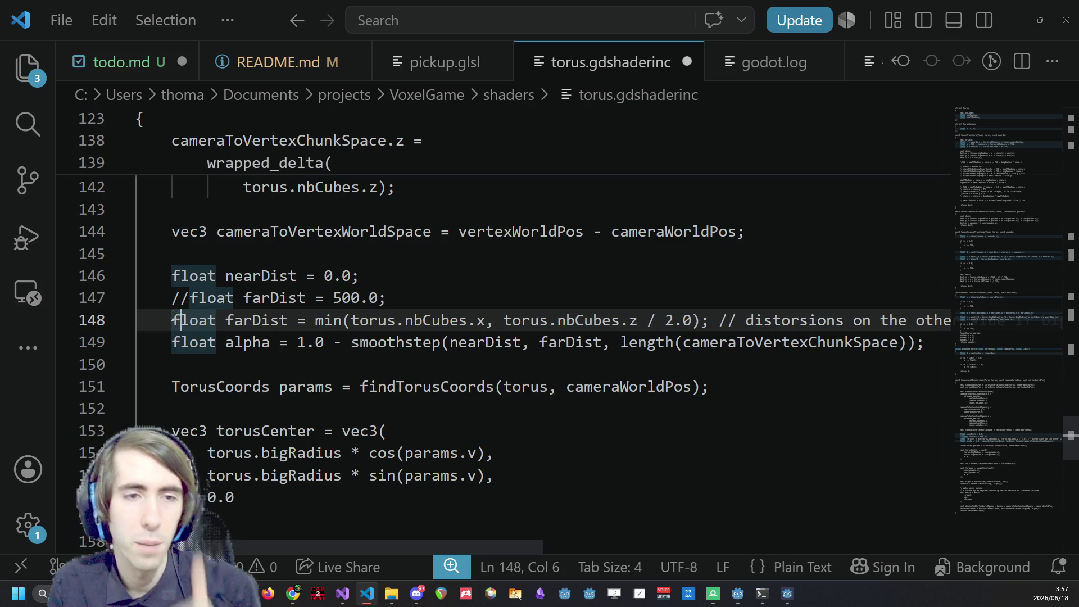
type("//")
key("Up")
key("BackSpace")
key("BackSpace")
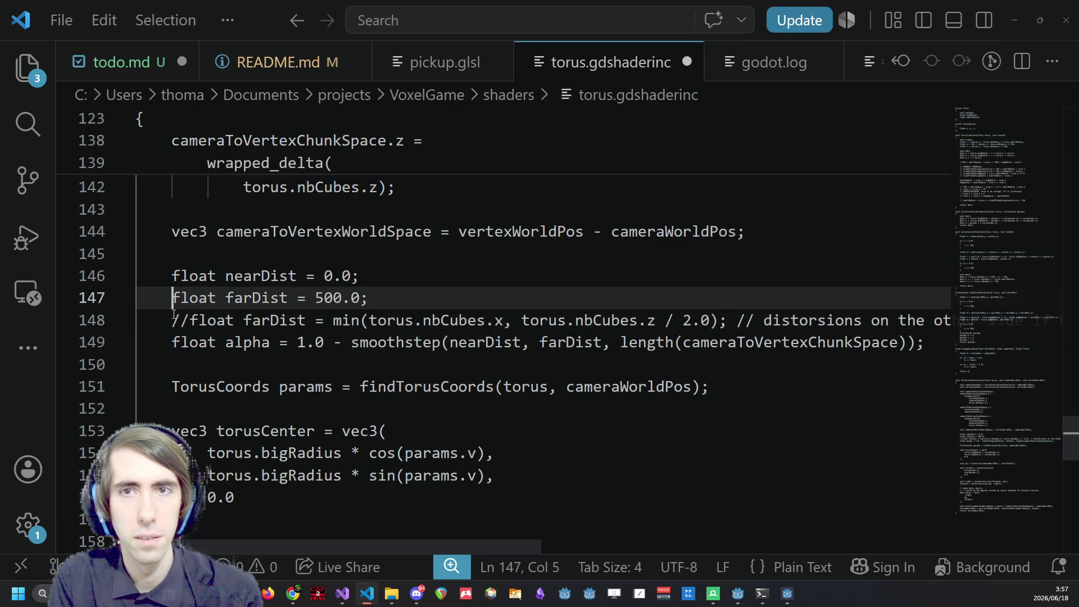
key("ctrl+z")
key("ctrl+z")
key("ctrl+s")
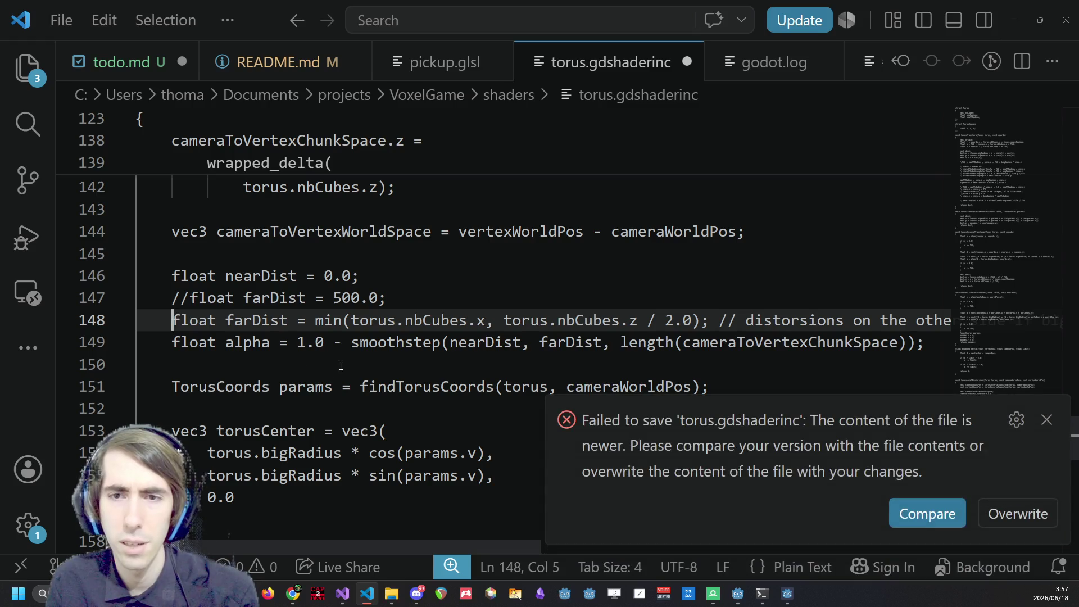
Close the running game and open torus.gdshaderinc in Godot's enlarged shader editor.
right_click(787, 593)
left_click(784, 563)
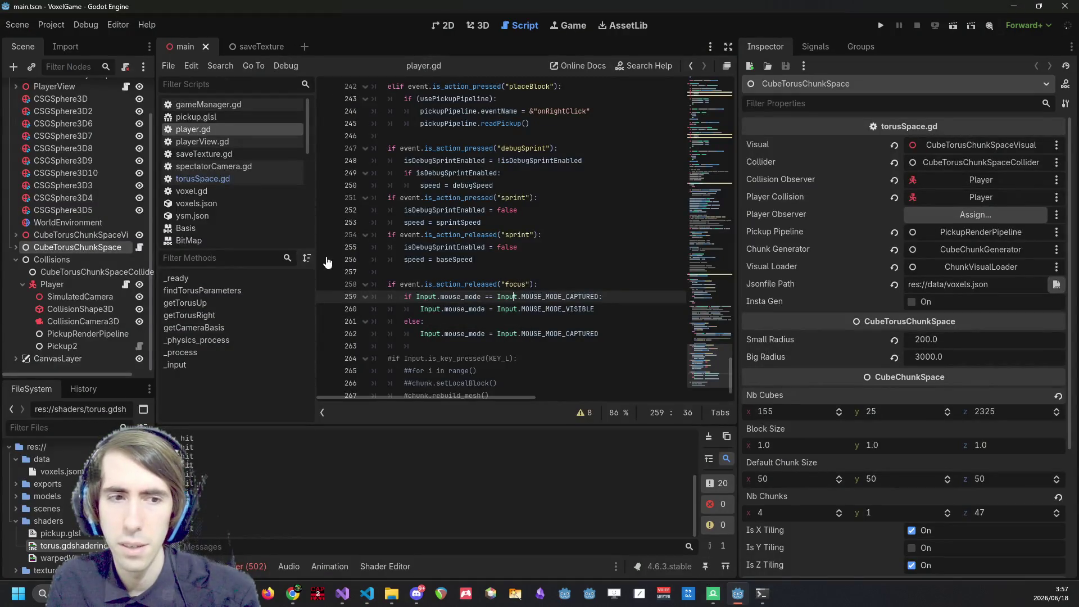
double_click(66, 546)
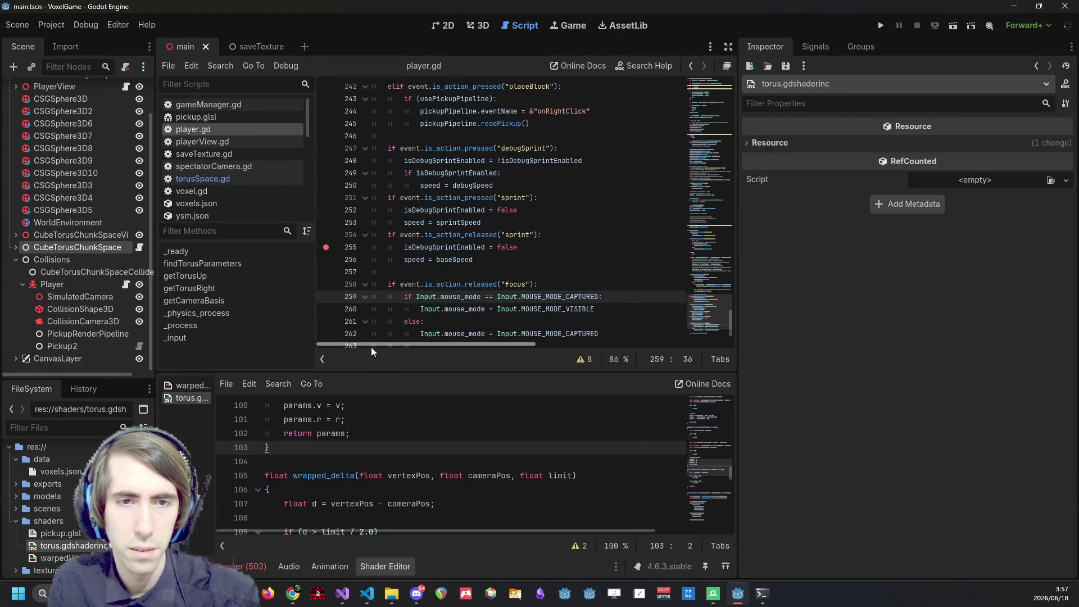
left_click_drag(366, 373, 366, 186)
scroll(444, 425, "down", 4)
scroll(444, 425, "down", 10)
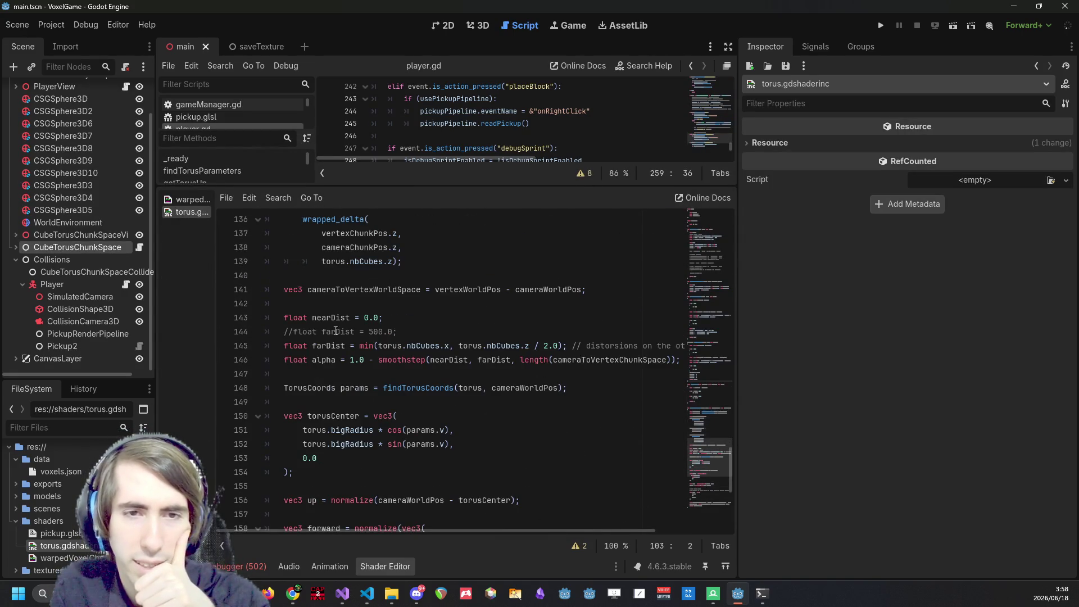
Uncomment the fixed 500.0 farDist line, comment out the cube-count one, save, and run the game.
left_click(294, 331)
key("ctrl+k")
key("Down")
key("ctrl+k")
key("ctrl+s")
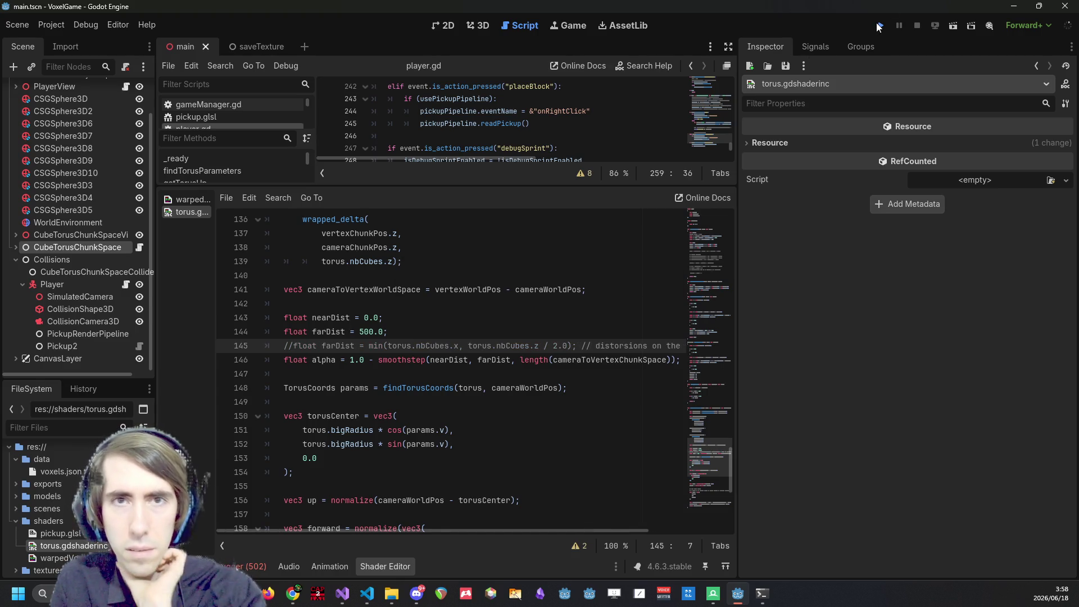
left_click(254, 559)
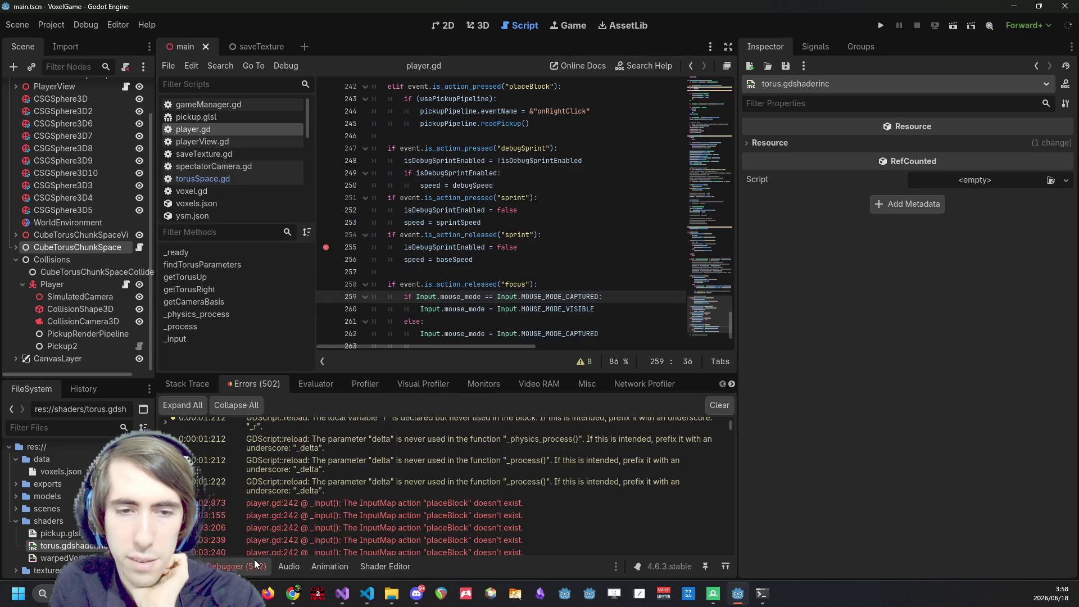
left_click(254, 559)
left_click(881, 25)
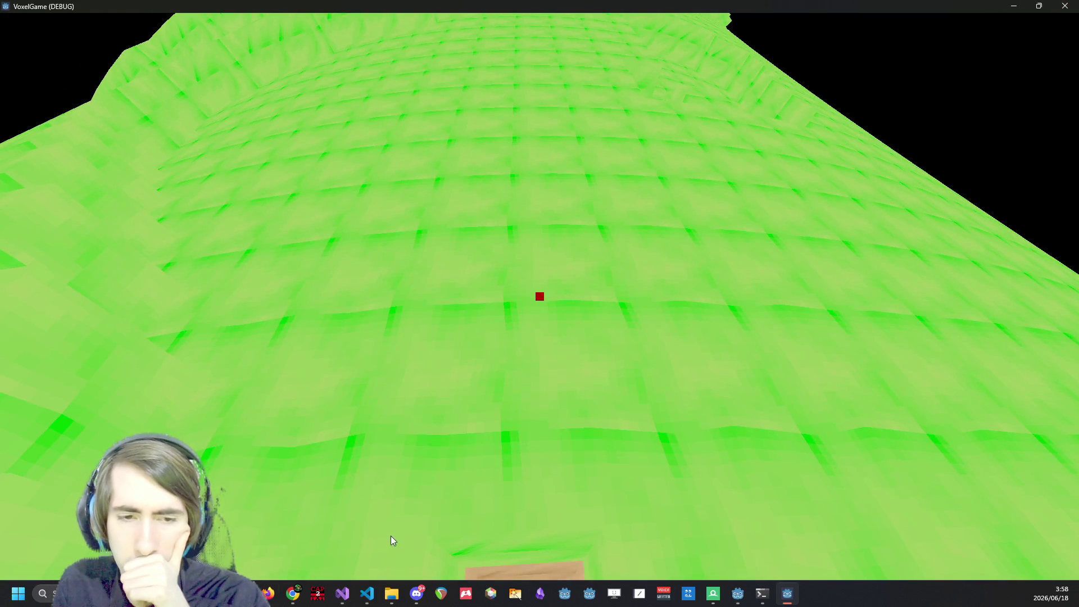
left_click(350, 592)
Toggle a comment on farDist line 148 in VS Code, then return to Godot.
left_click(366, 594)
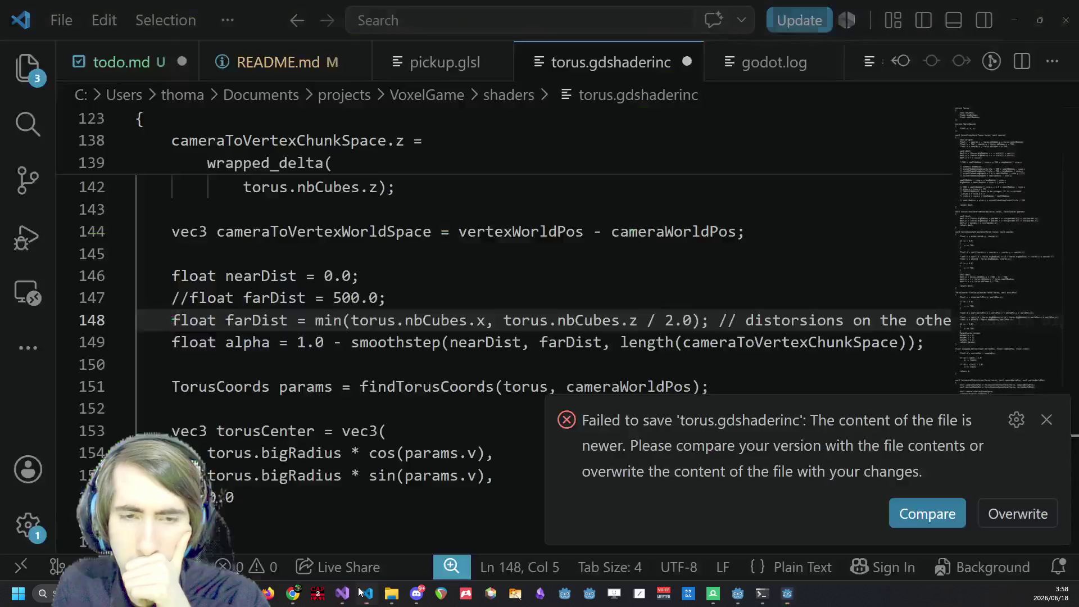
left_click(342, 297)
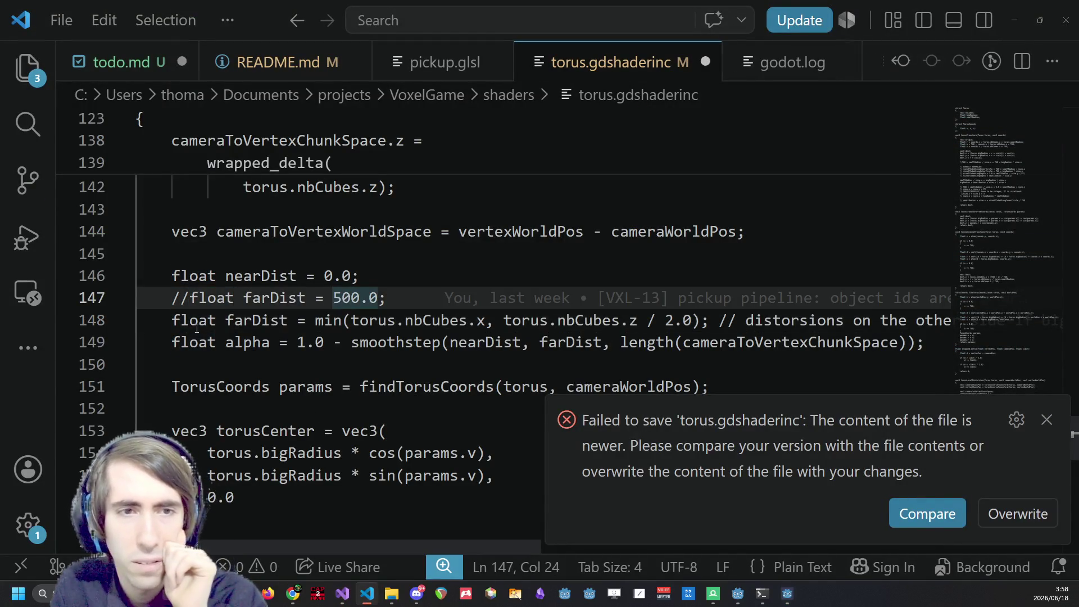
left_click(172, 320)
key("ctrl+slash")
key("ctrl+slash")
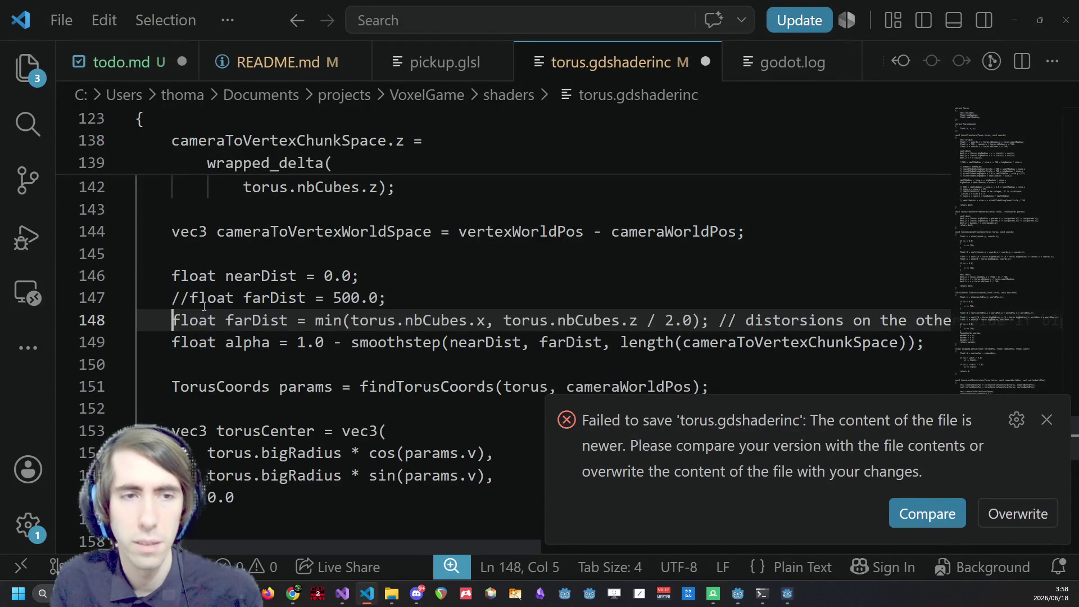
key("alt+Tab")
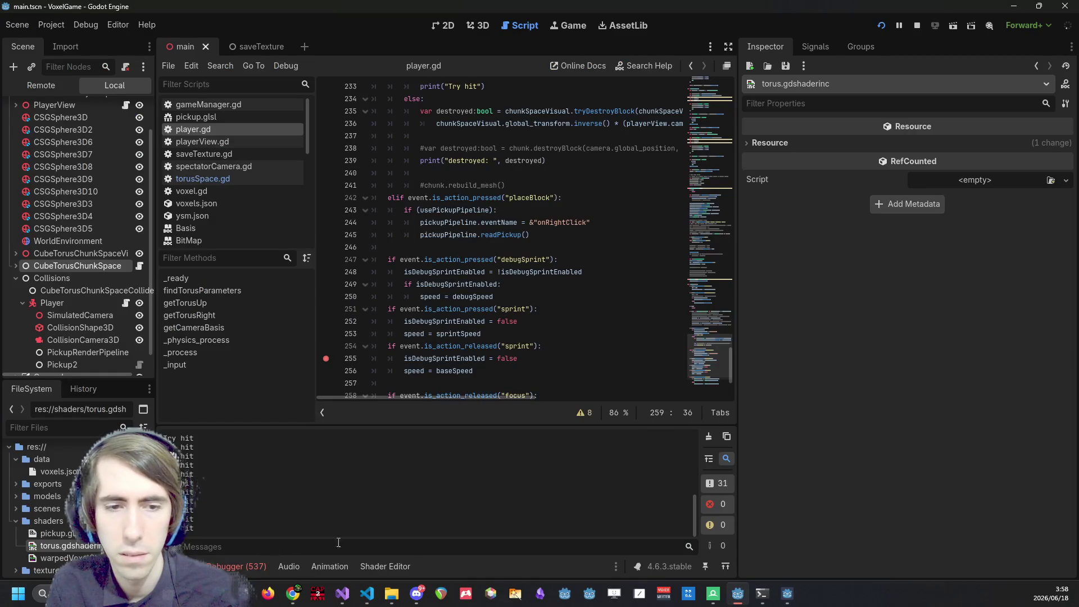
Change farDist to 10000.0 in Godot's shader editor, save, and restart the game.
left_click(369, 572)
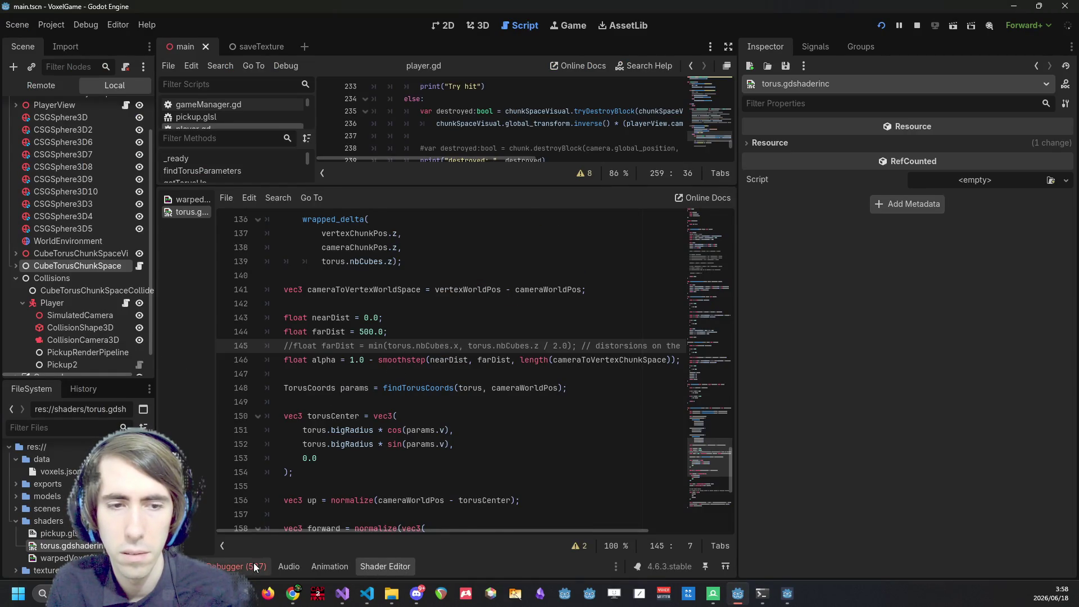
left_click(254, 562)
left_click(385, 566)
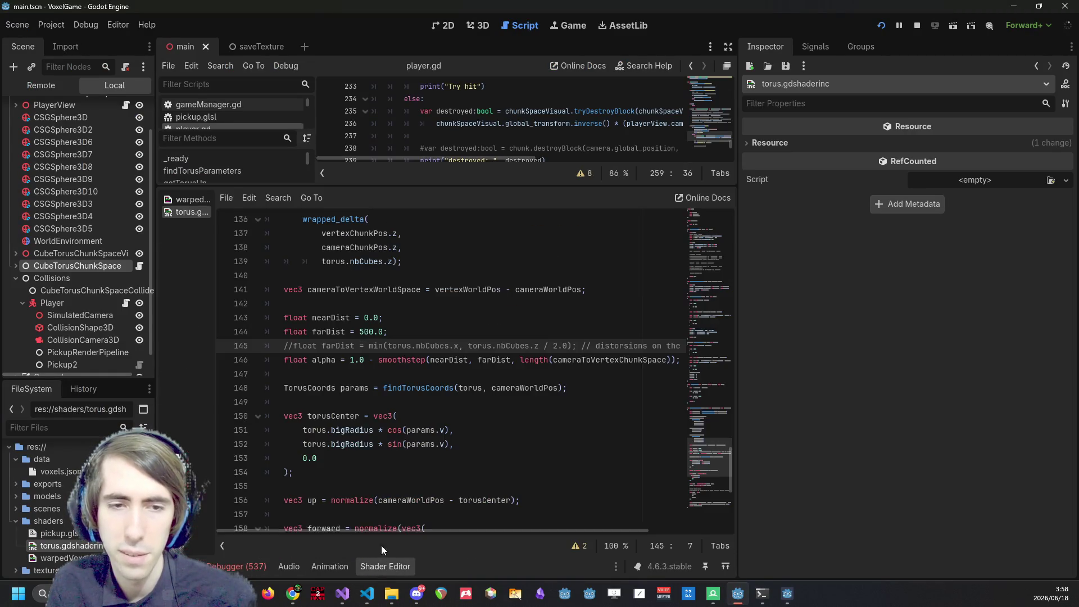
left_click(361, 332)
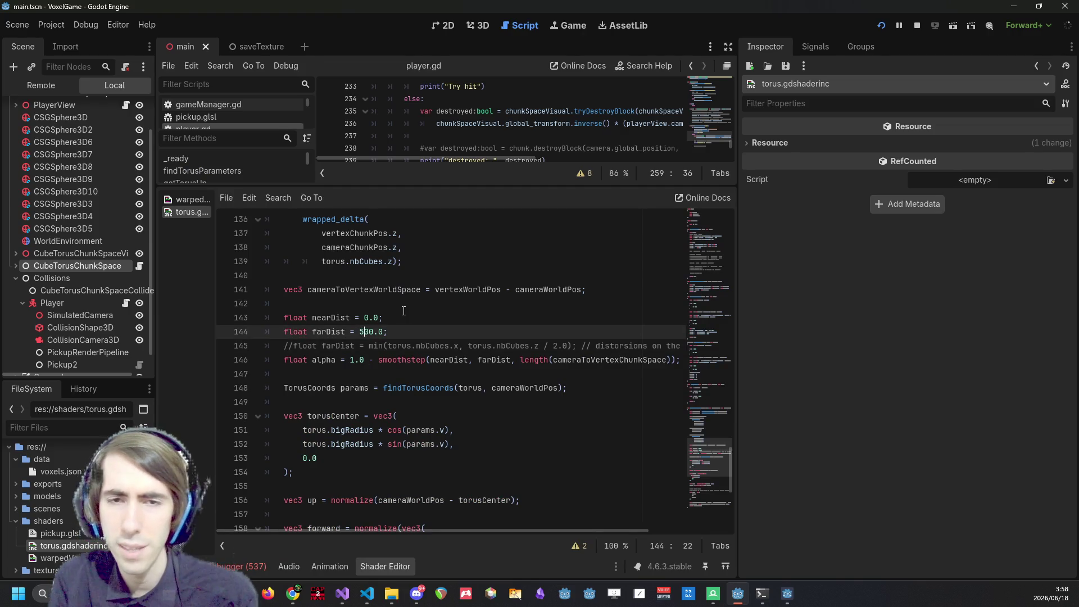
type("100")
key("ctrl+s")
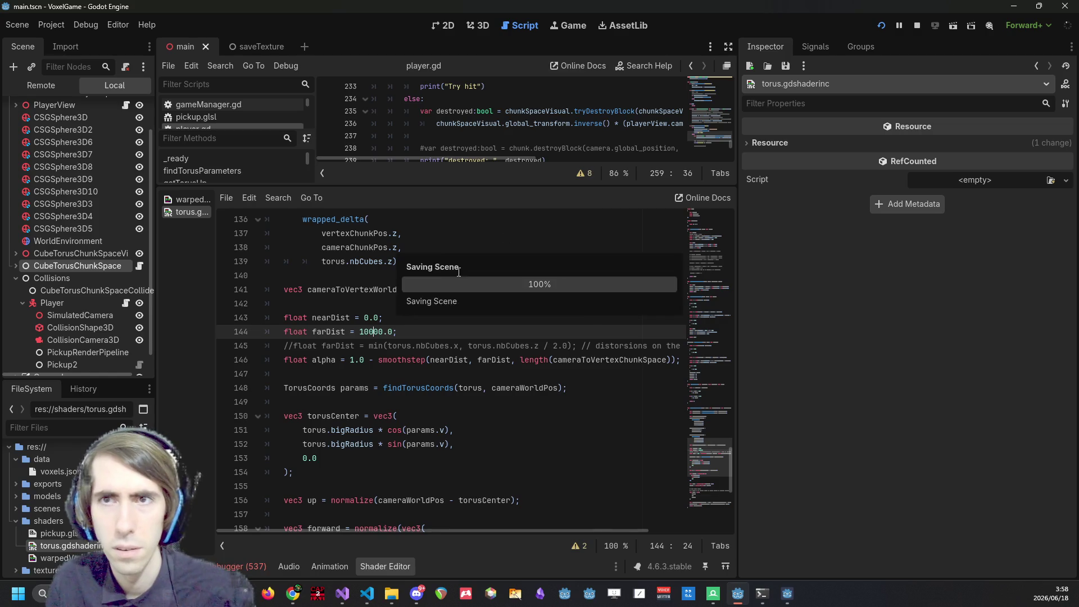
left_click(888, 23)
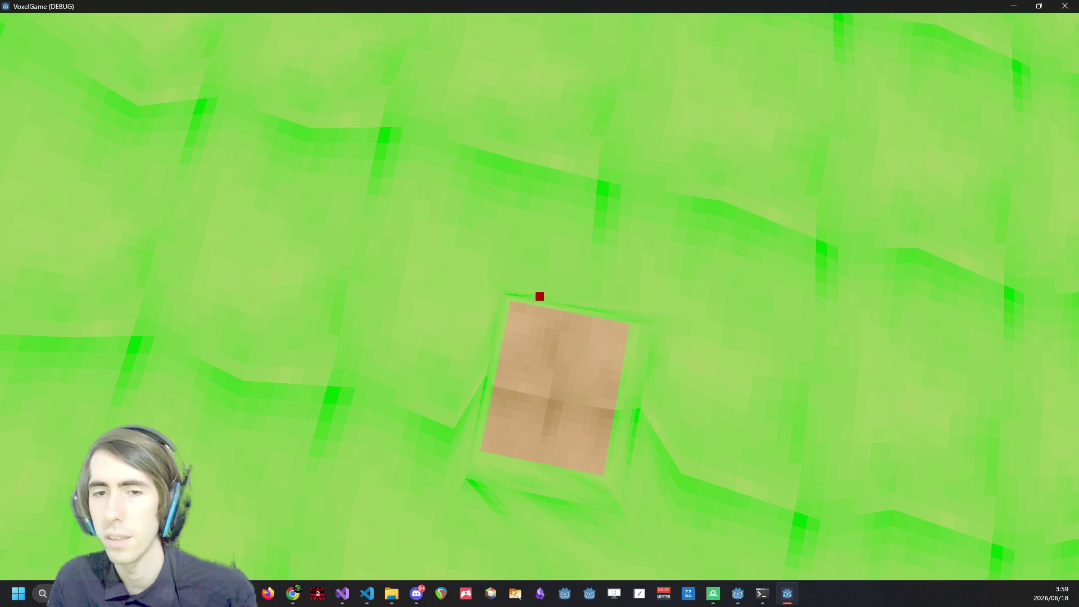
Quit the game, reimport pickup.glsl, and run VoxelGame again.
key("Escape")
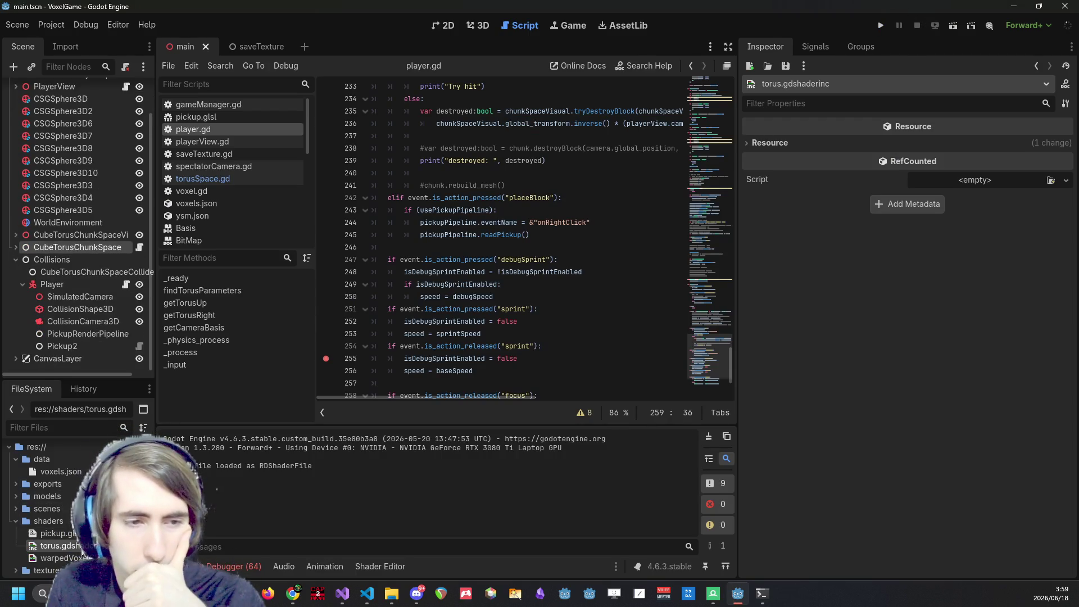
right_click(82, 533)
left_click(129, 517)
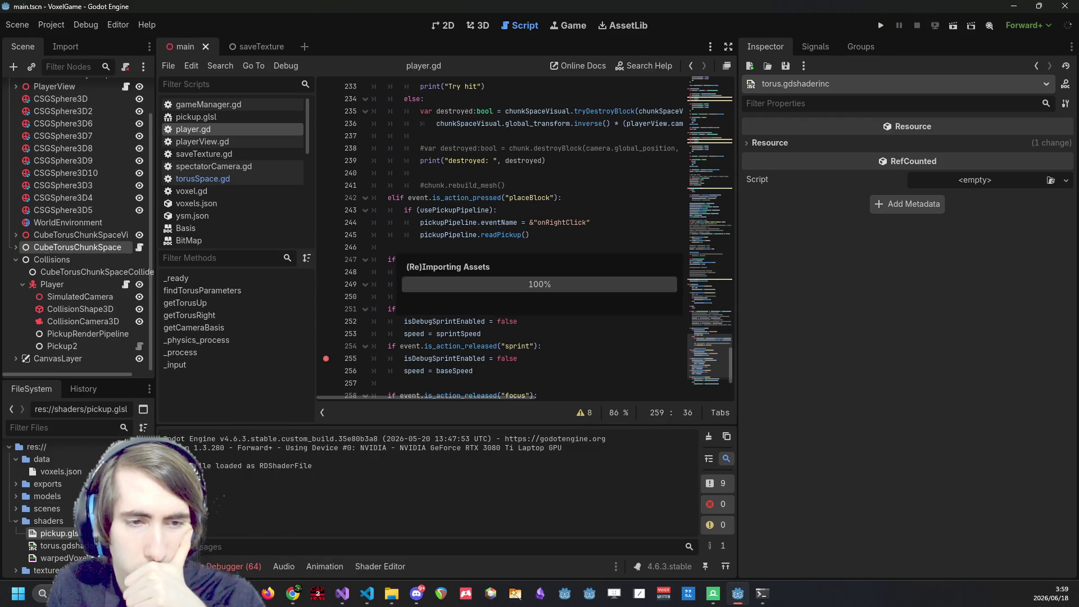
left_click(880, 27)
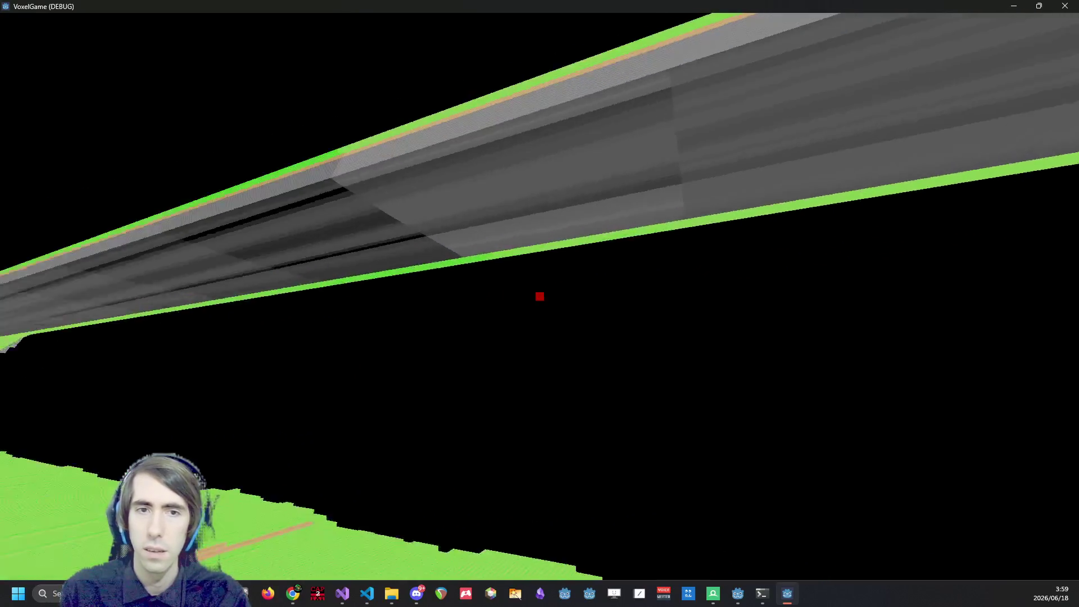
Remove a stray letter and the line 255 breakpoint, then stop the debug session.
key("shift")
type("h")
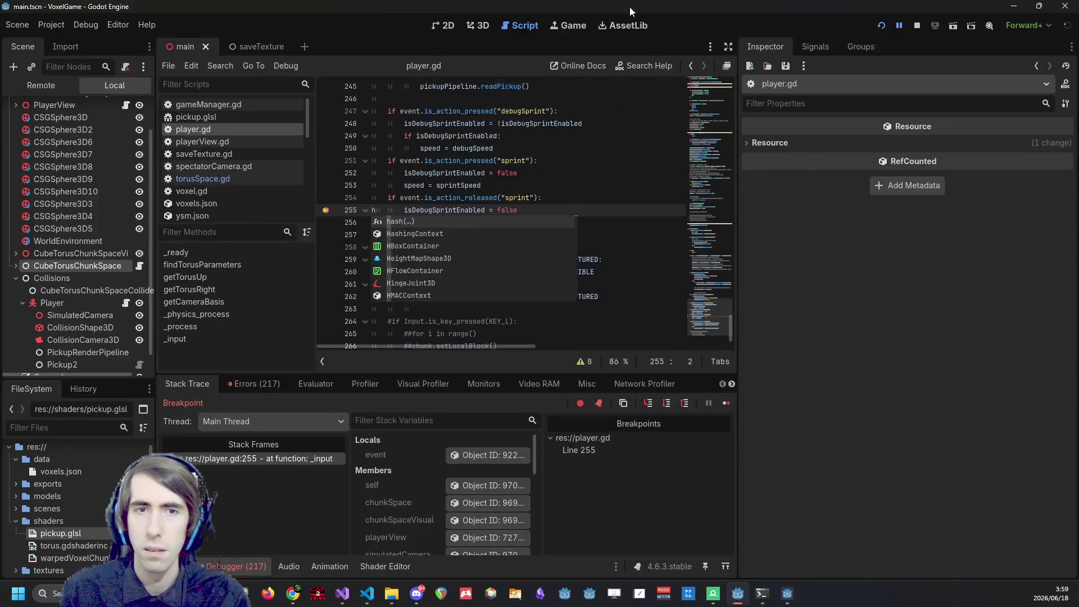
key("BackSpace")
left_click(479, 161)
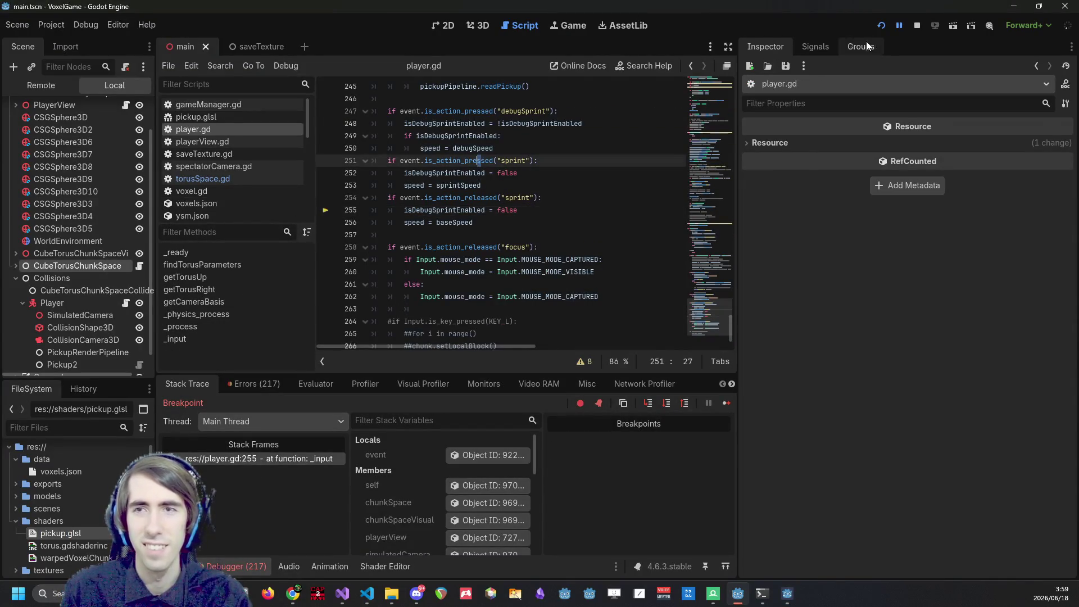
left_click(919, 27)
left_click(538, 248)
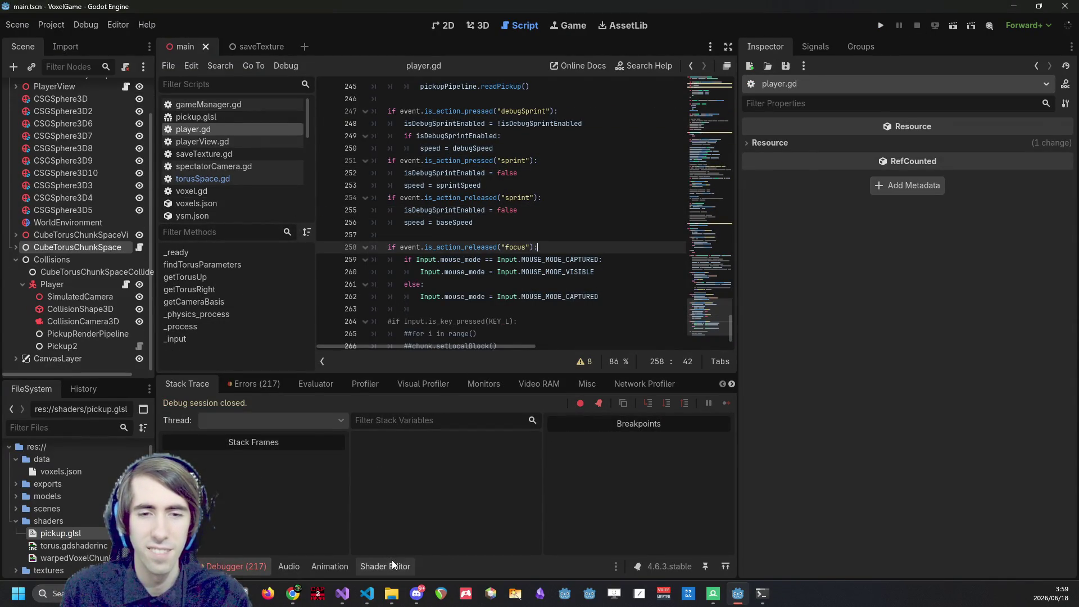
Comment out the 10000.0 farDist line, restore the min()-based one, and save the shader.
left_click(392, 565)
left_click(286, 332)
type("//")
key("Down")
key("BackSpace")
key("BackSpace")
key("ctrl+s")
Run the game to check the change, close it, and bring up the command prompt.
right_click(82, 538)
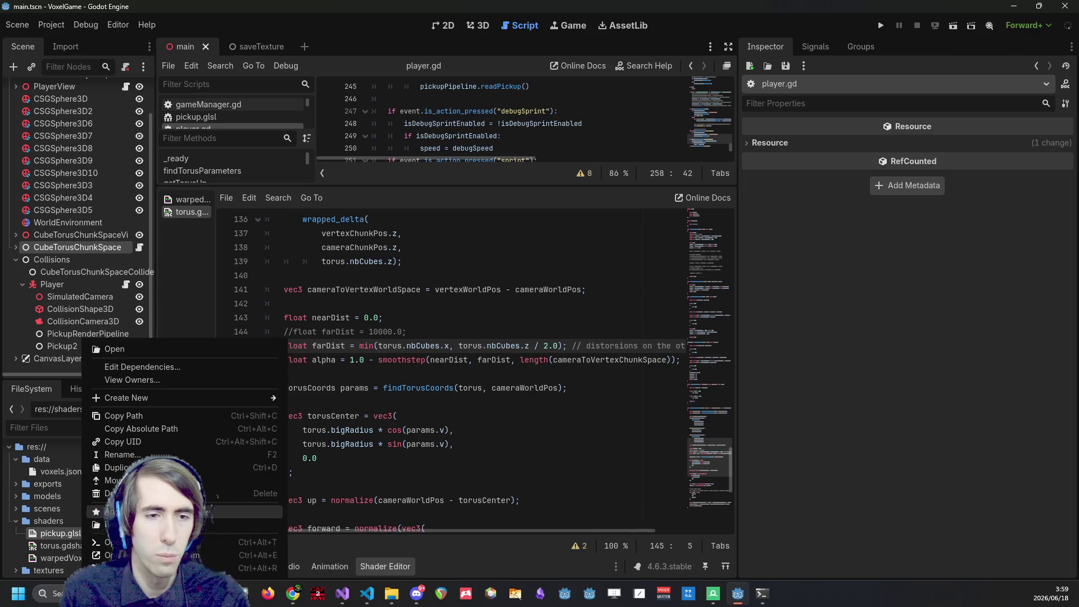
key("Escape")
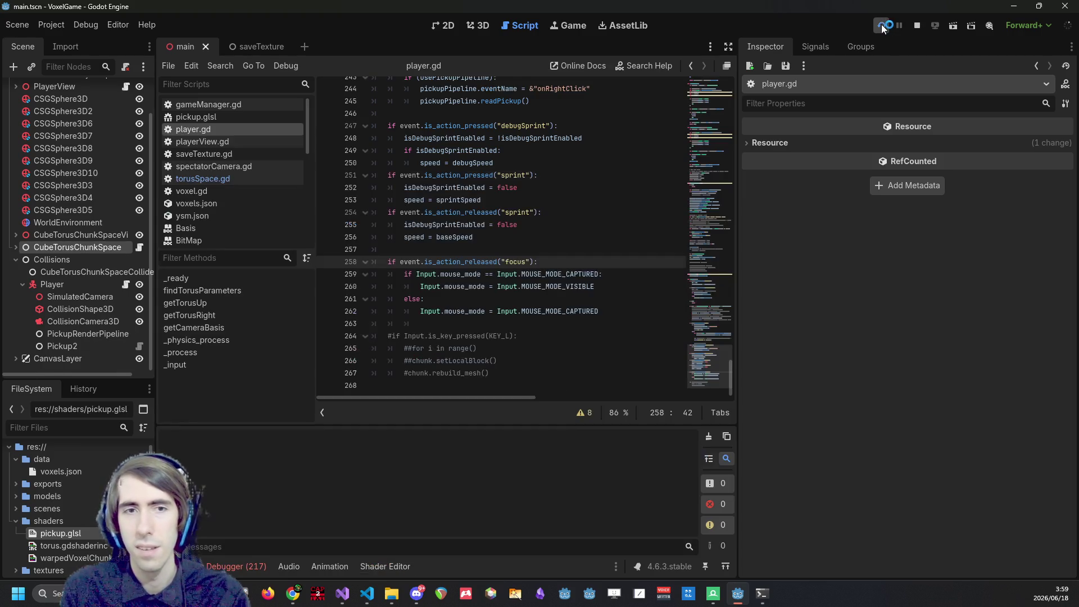
left_click(881, 25)
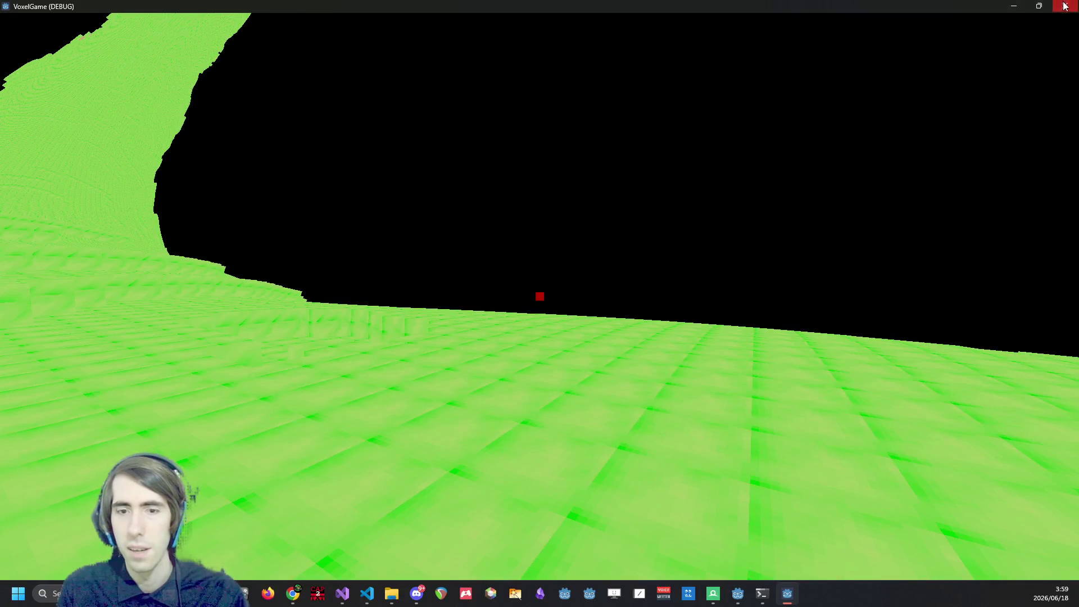
left_click(1065, 6)
left_click(366, 593)
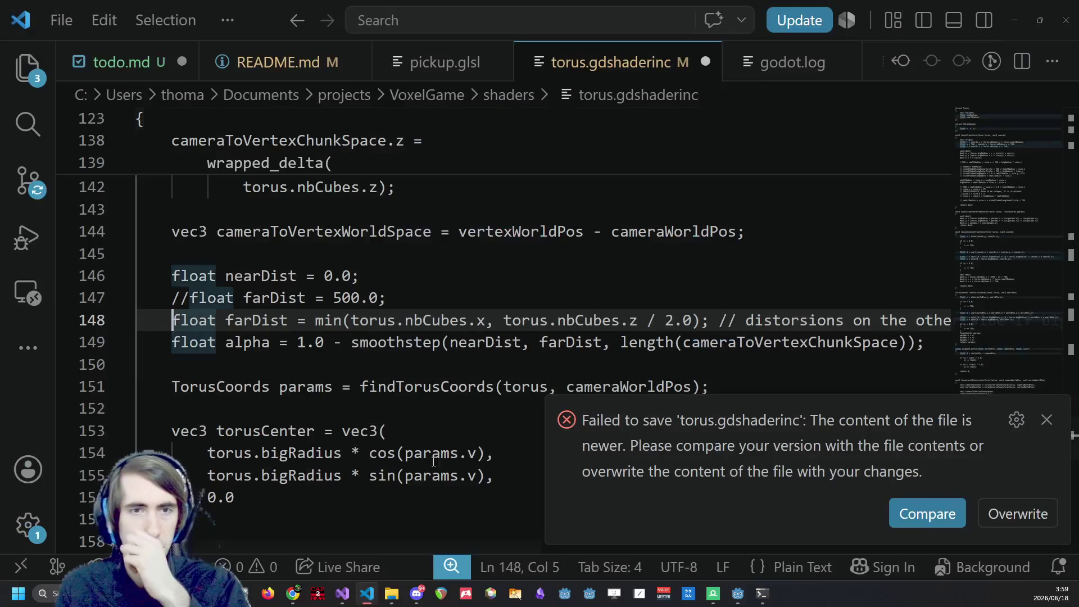
left_click(366, 593)
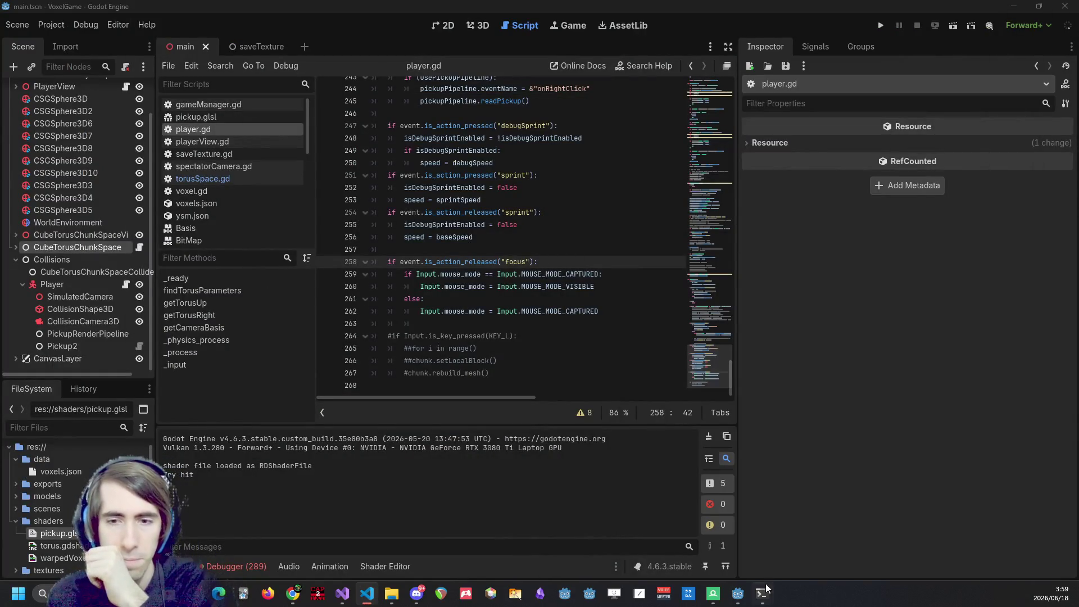
mouse_move(753, 596)
left_click(686, 545)
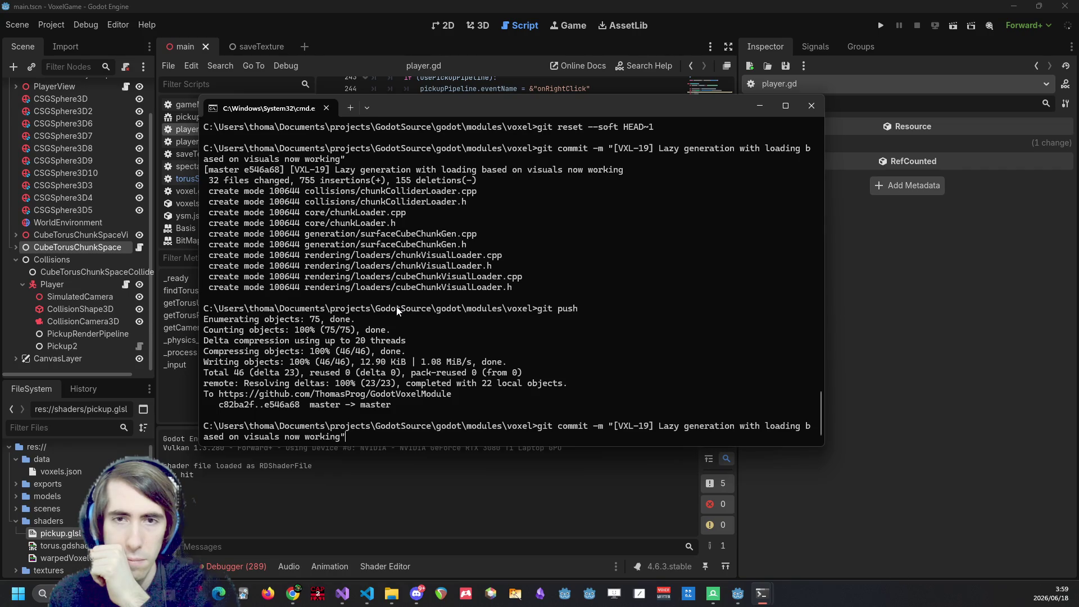
Check the repository status and browse the commit history.
key("BackSpace")
key("BackSpace")
key("BackSpace")
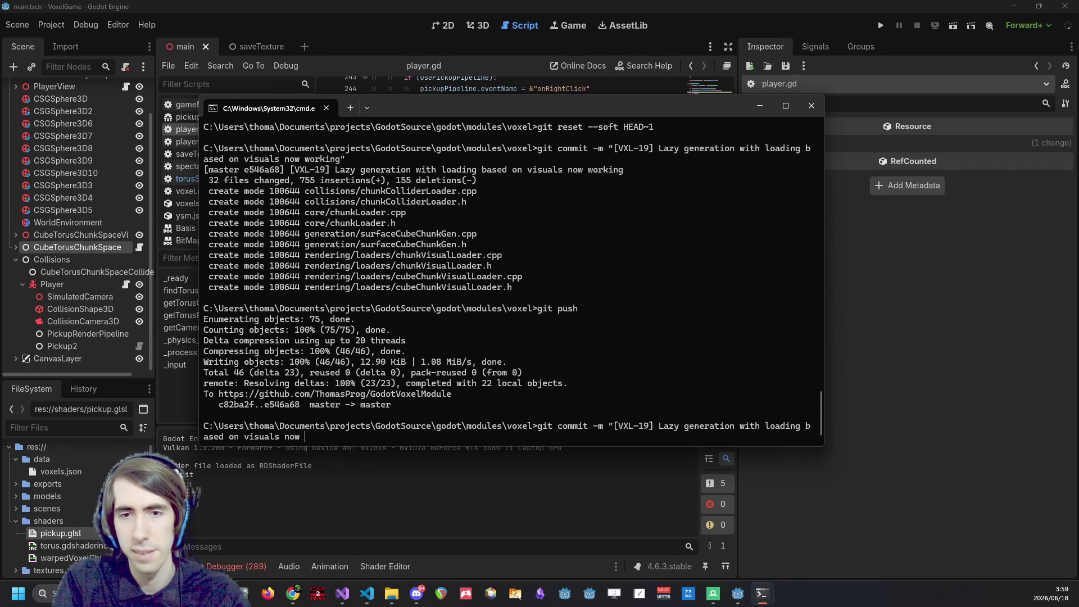
type("git status")
key("Return")
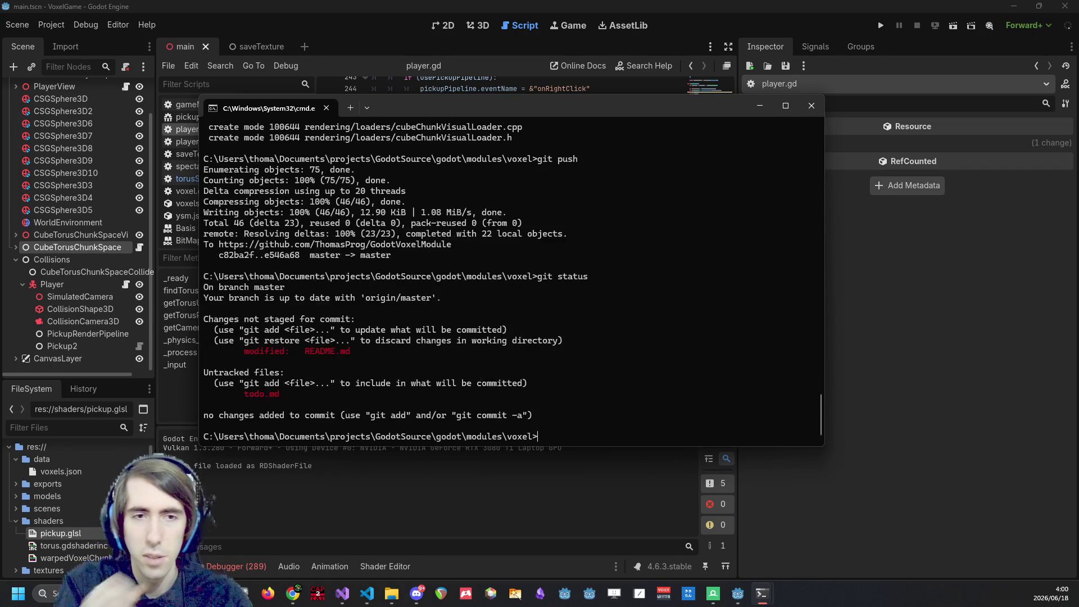
type("gitlog")
key("Return")
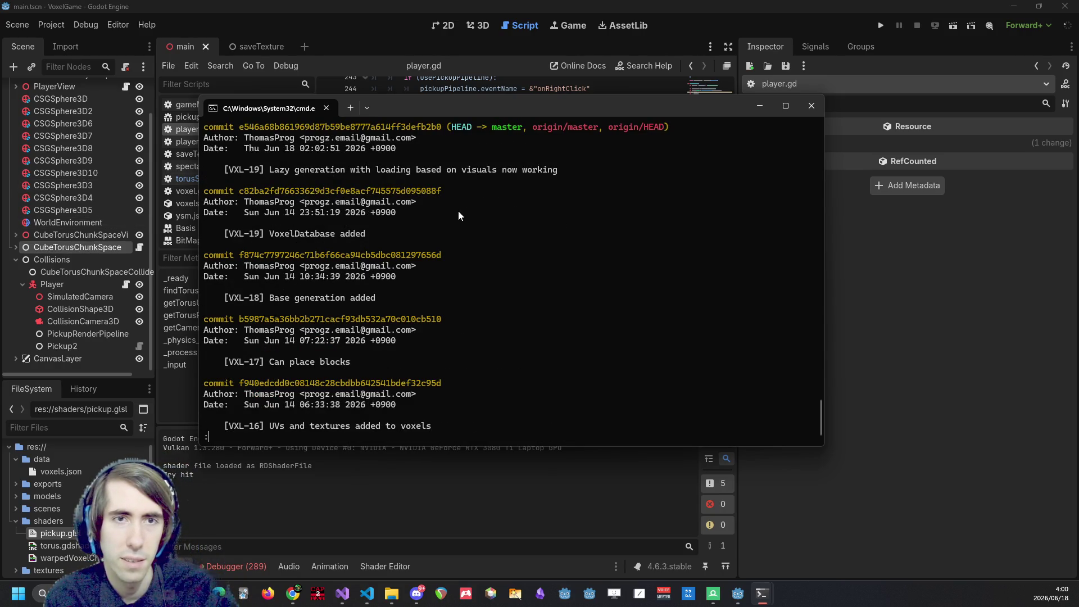
key("q")
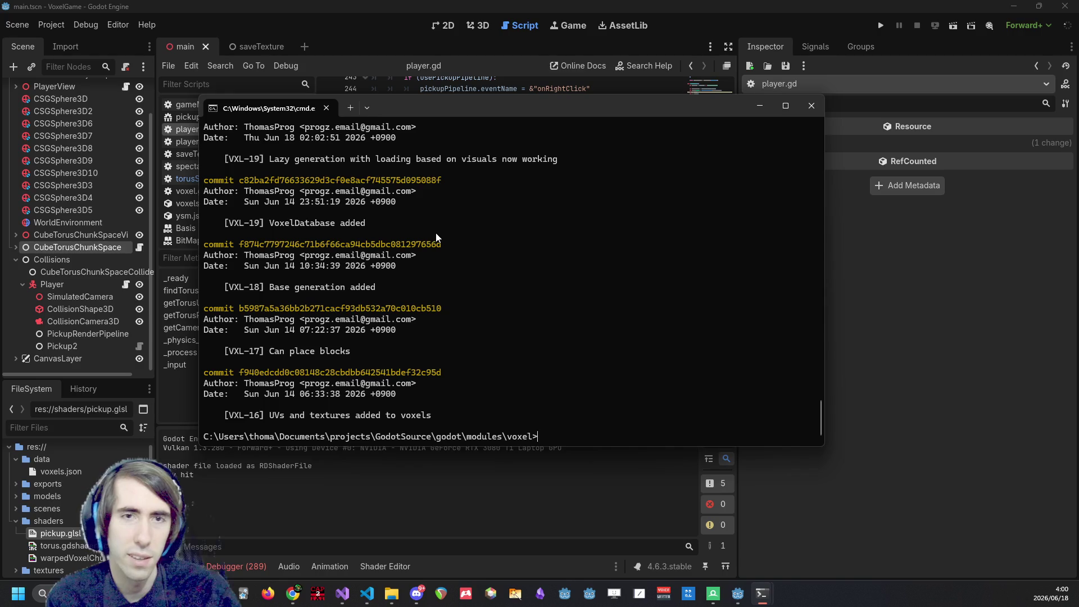
scroll(436, 237, "up", 2)
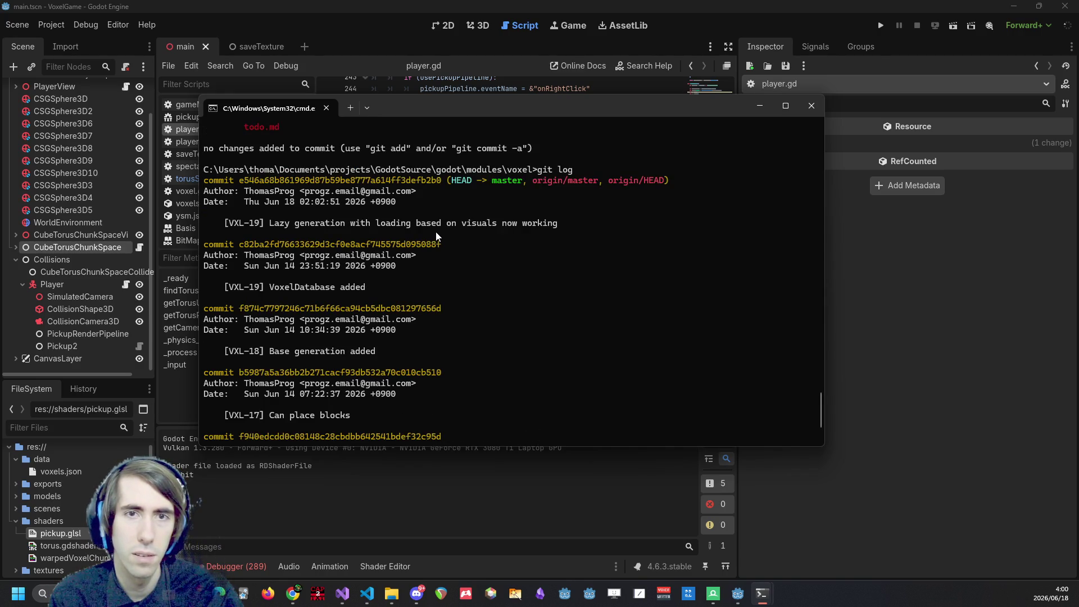
scroll(436, 233, "down", 2)
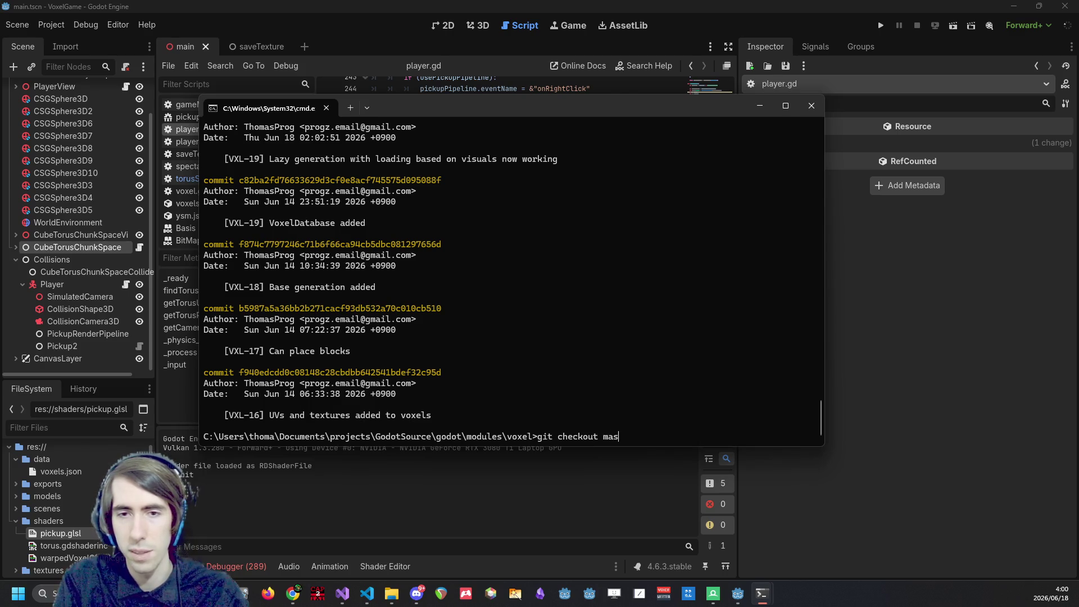
Check out master, review the log and status, and pull from origin.
type("ter")
key("Return")
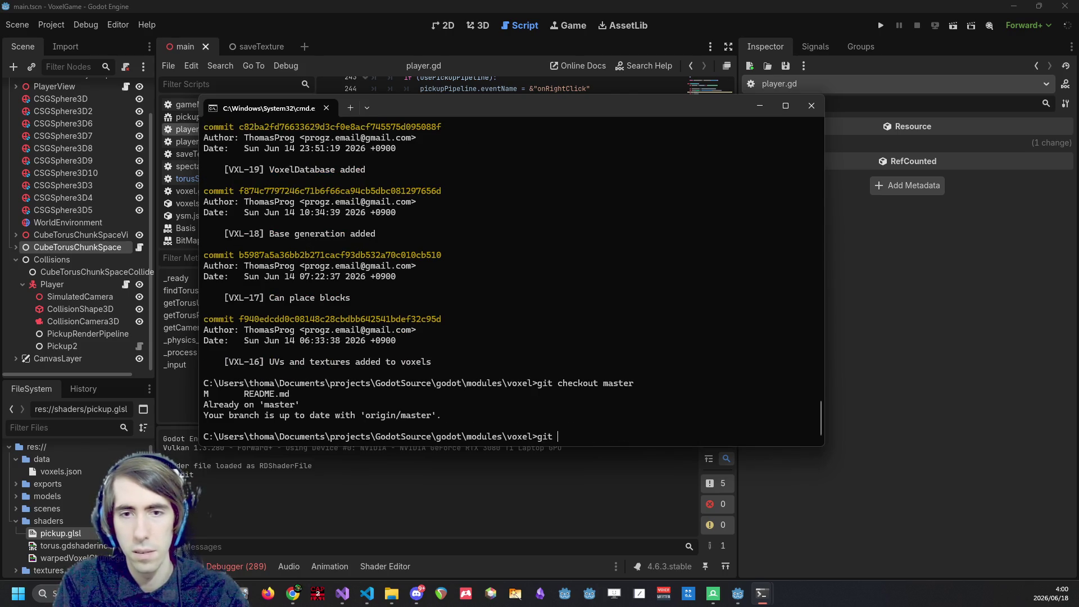
type("log")
key("Return")
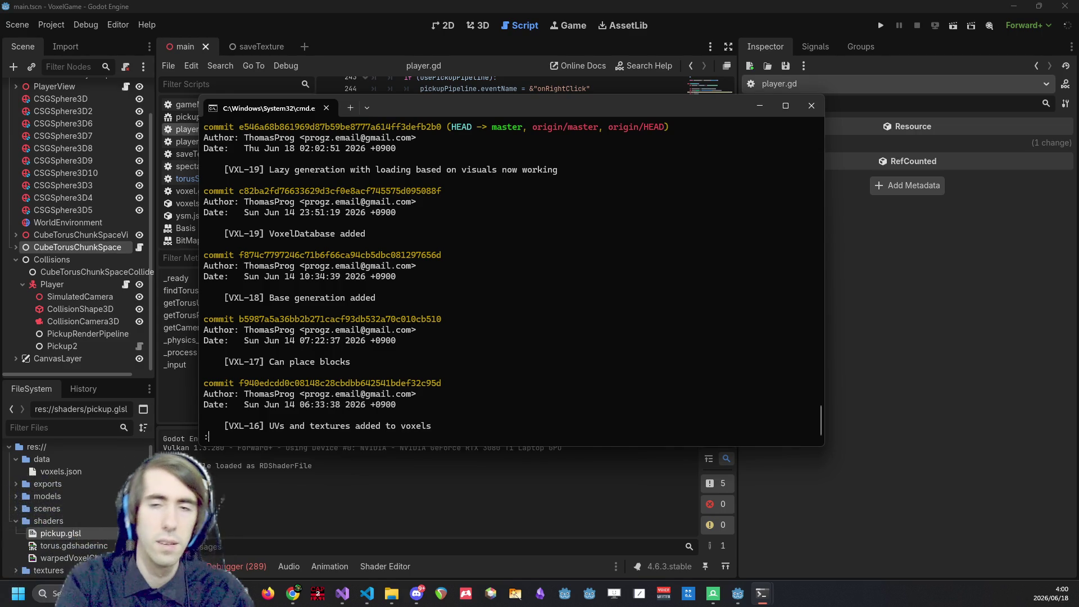
type("qgit")
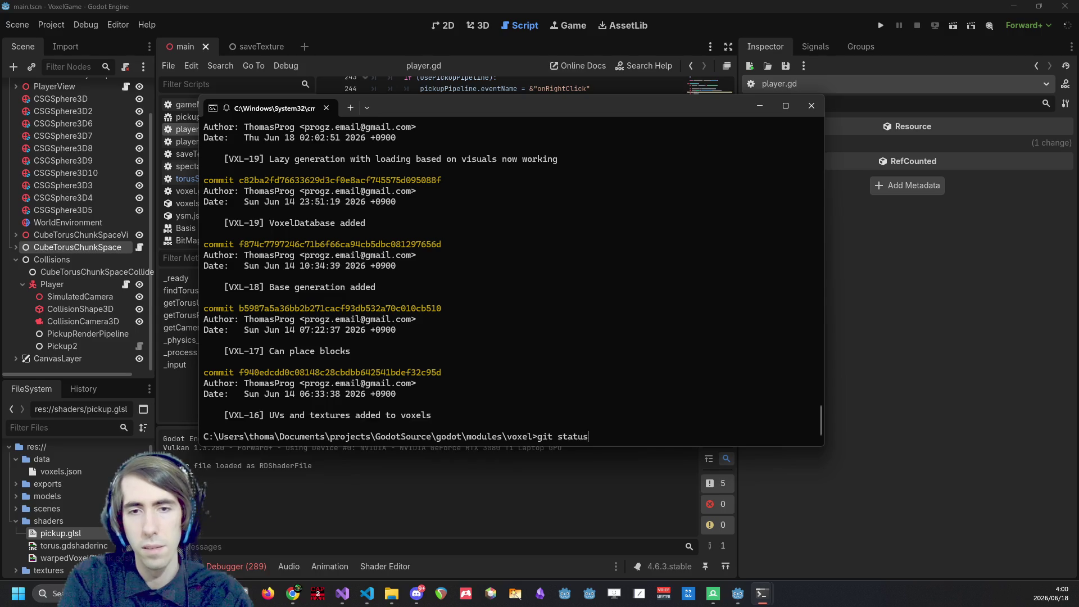
type("s")
key("Return")
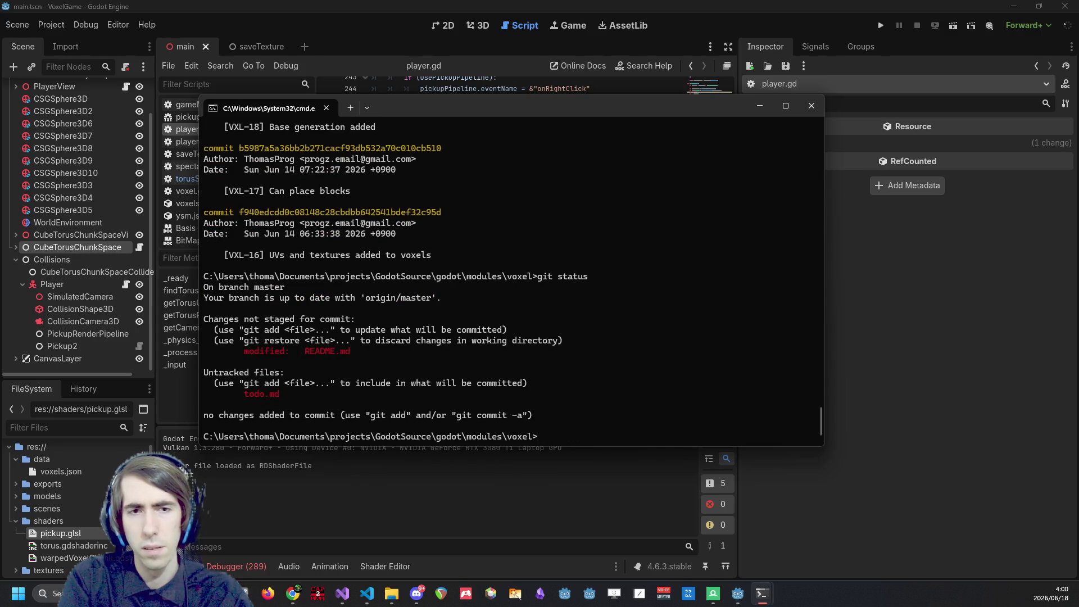
type("l")
key("Return")
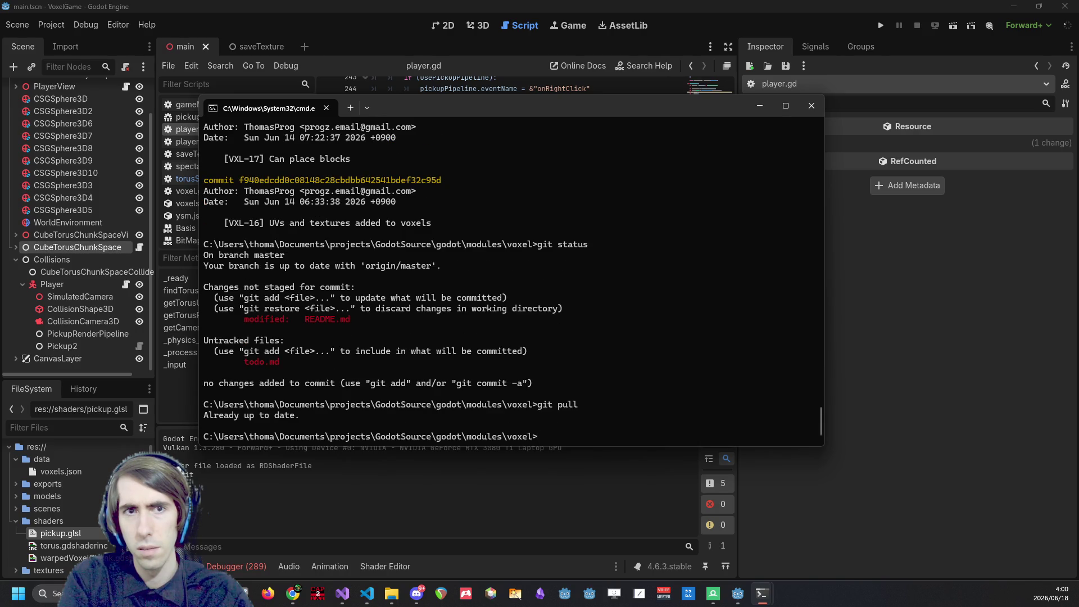
Rerun git checkout master, log, status and pull, then run the game in Godot.
type("git checkout master")
key("Return")
type("git log")
key("Return")
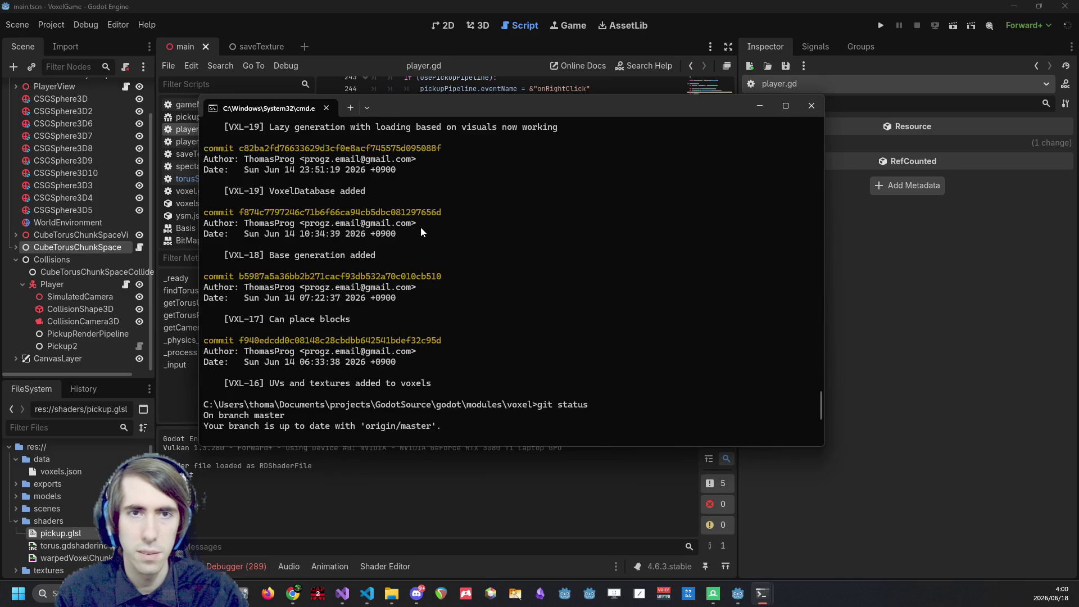
scroll(421, 227, "up", 3)
type("git status")
key("Return")
type("git pull")
key("Return")
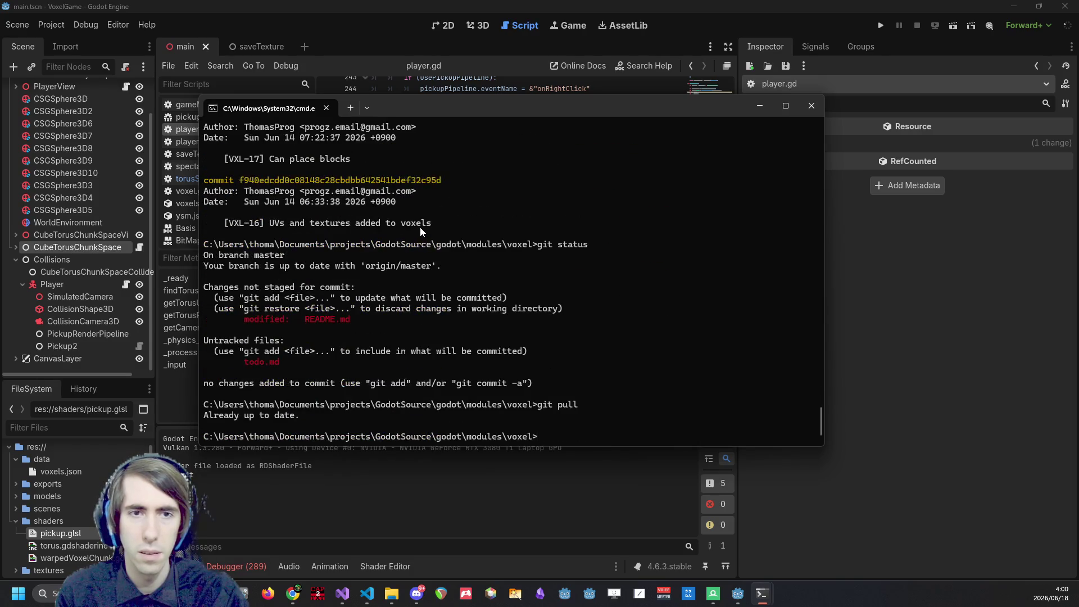
left_click(881, 25)
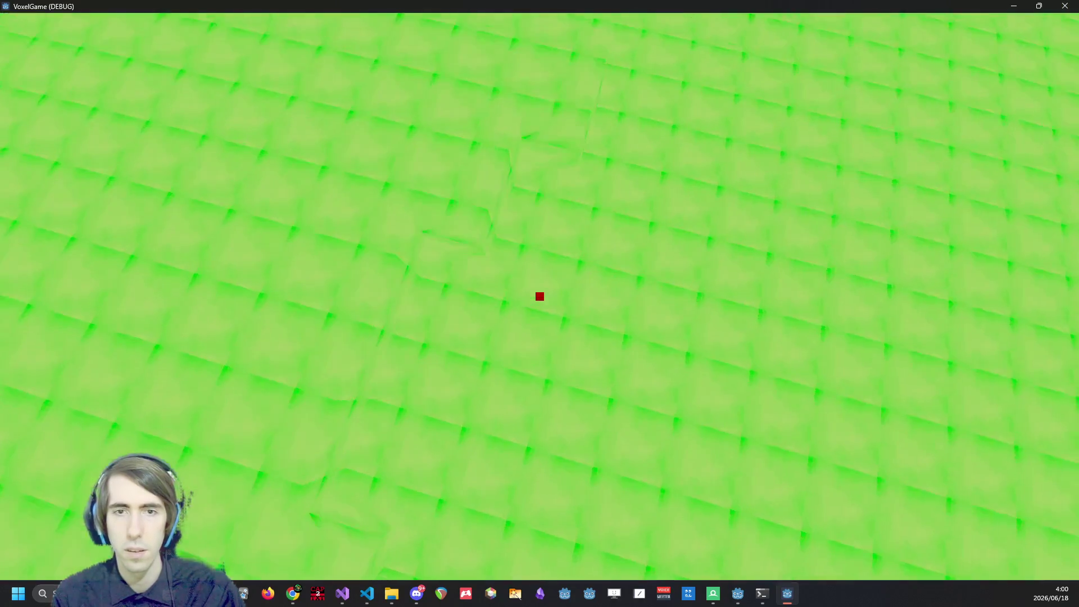
Stop the game, show the missing placeBlock action errors, and dismiss the Project menu.
left_click(1065, 6)
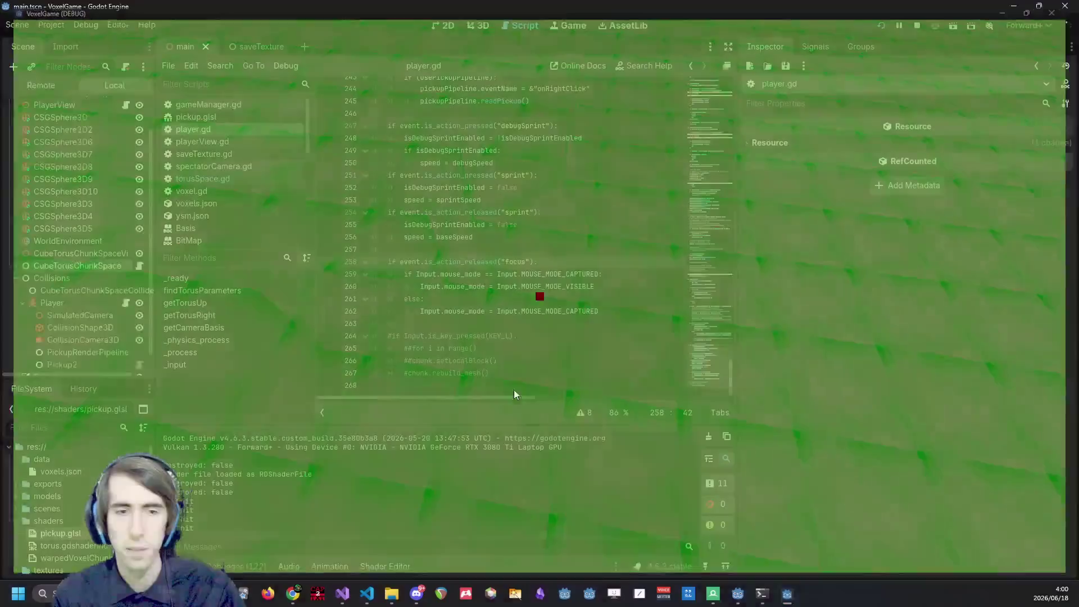
left_click(254, 384)
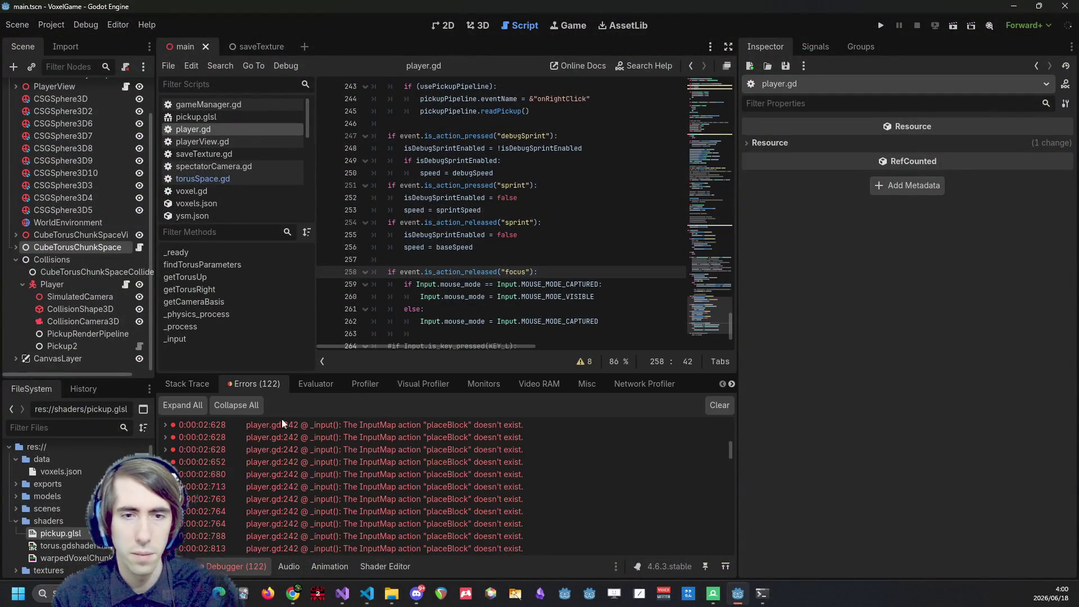
left_click(56, 25)
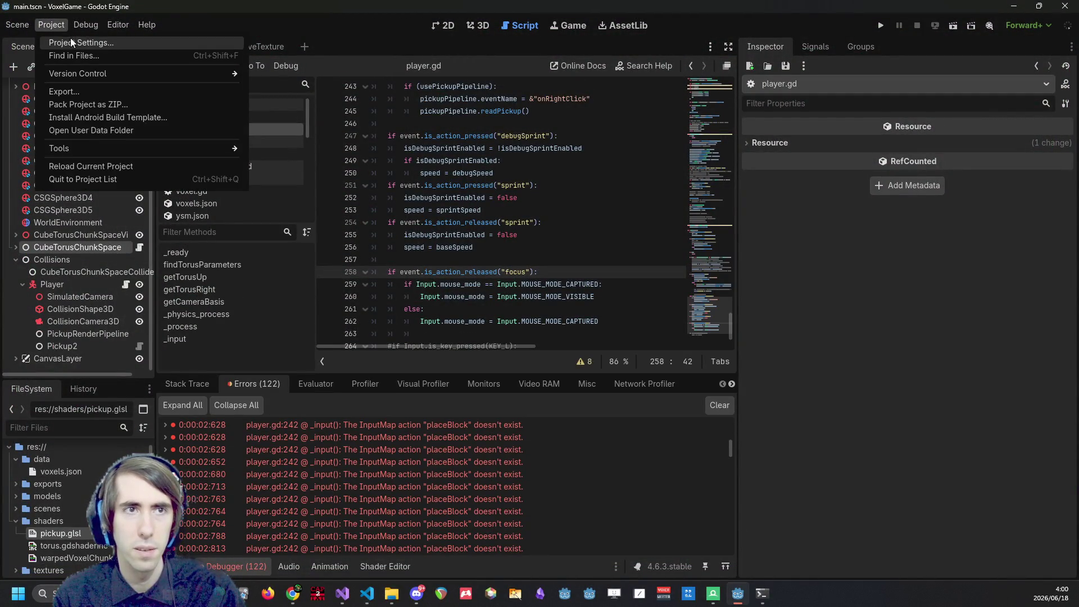
left_click(51, 24)
Bring the second terminal window to the front.
left_click(86, 25)
left_click(86, 25)
mouse_move(762, 594)
left_click(821, 528)
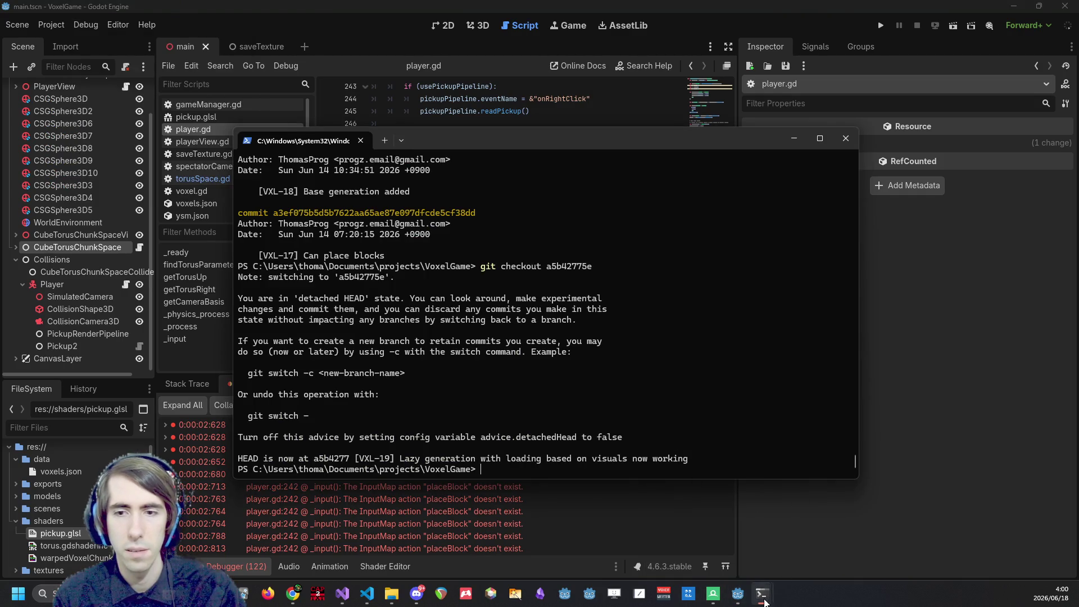
Undo the last commit with git reset --soft HEAD~1, then open Godot's Project Settings.
type("git ")
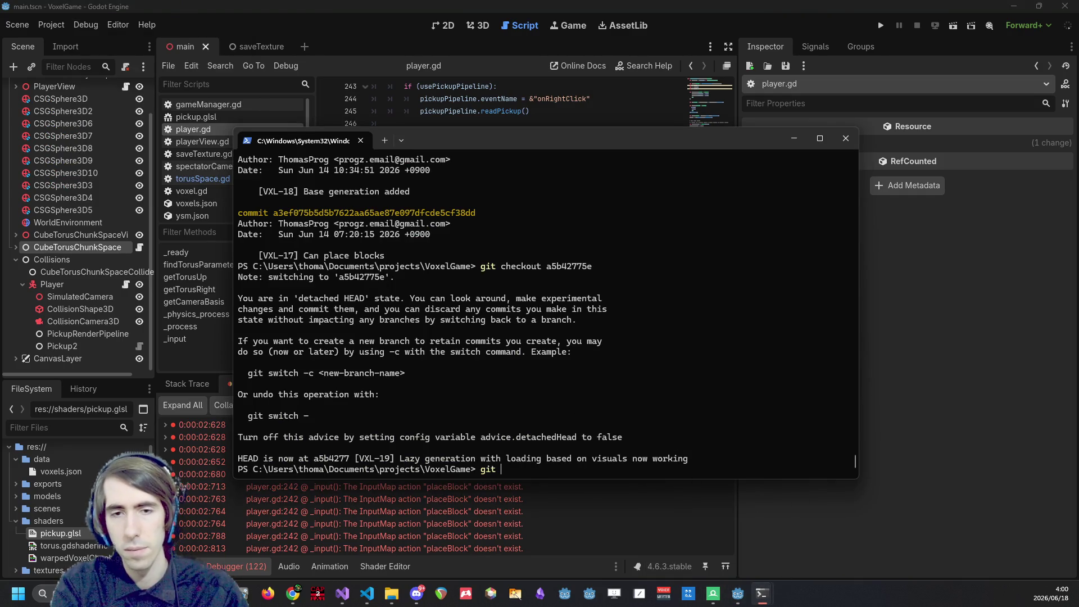
type("reset --soft HEAD~")
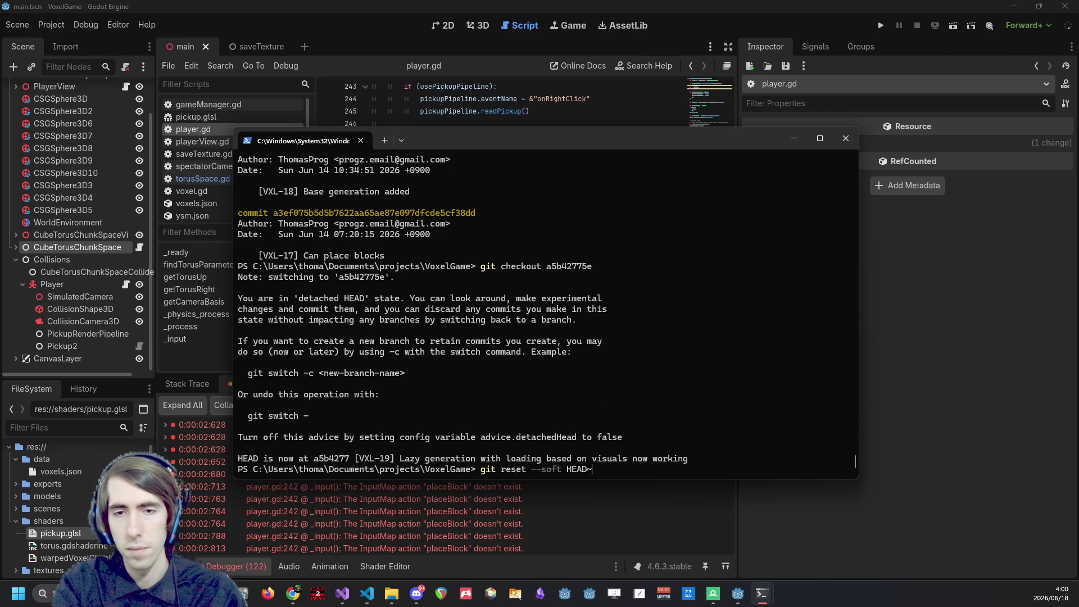
key("Return")
left_click(60, 27)
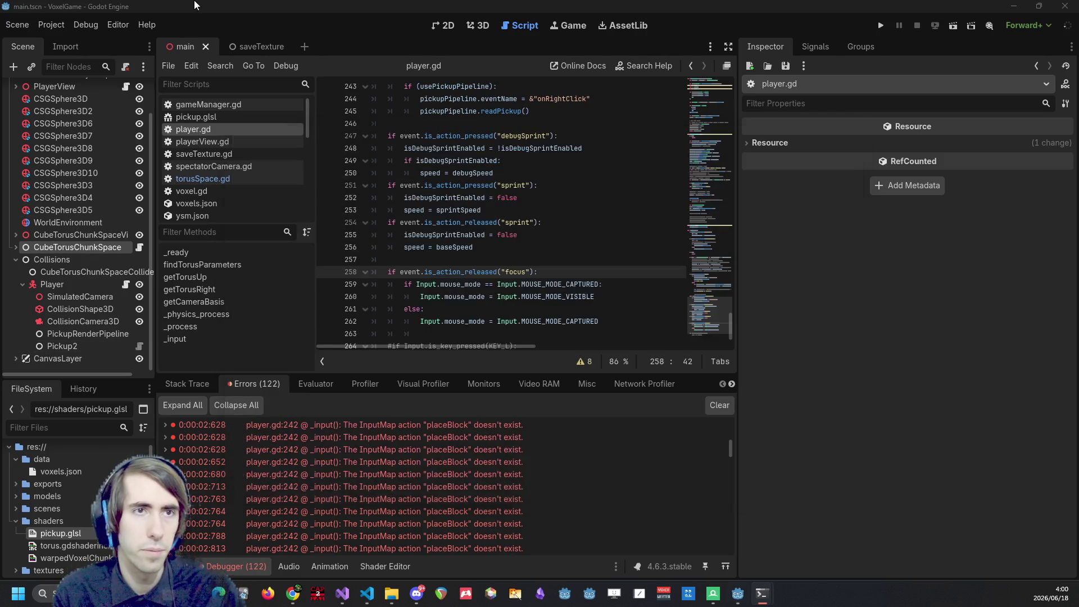
left_click(66, 41)
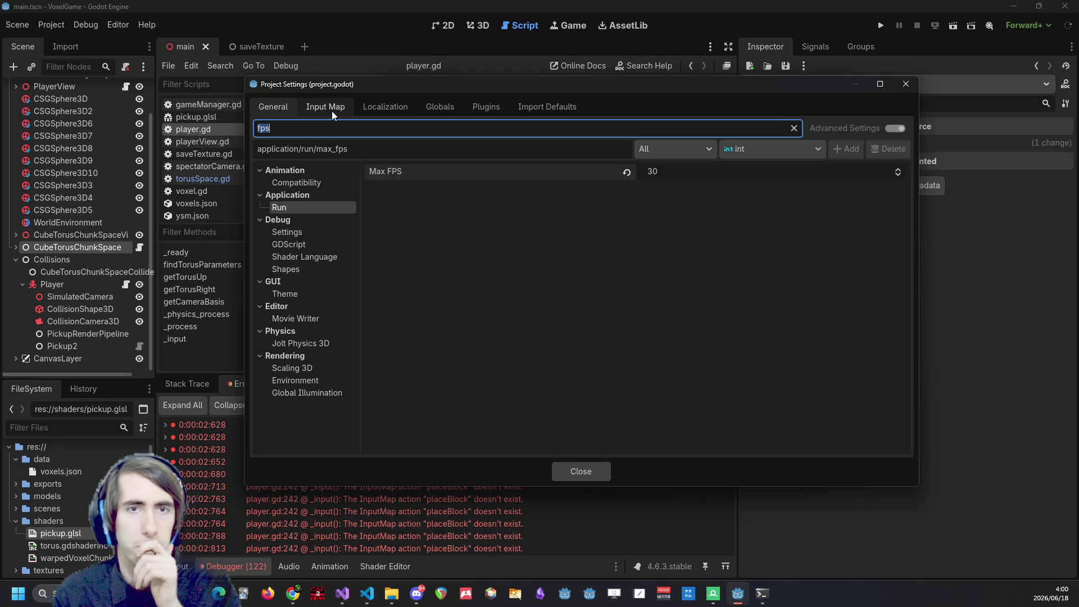
Try adding placeBlock in the Input Map, find it already exists, then clear the Errors list.
left_click(339, 110)
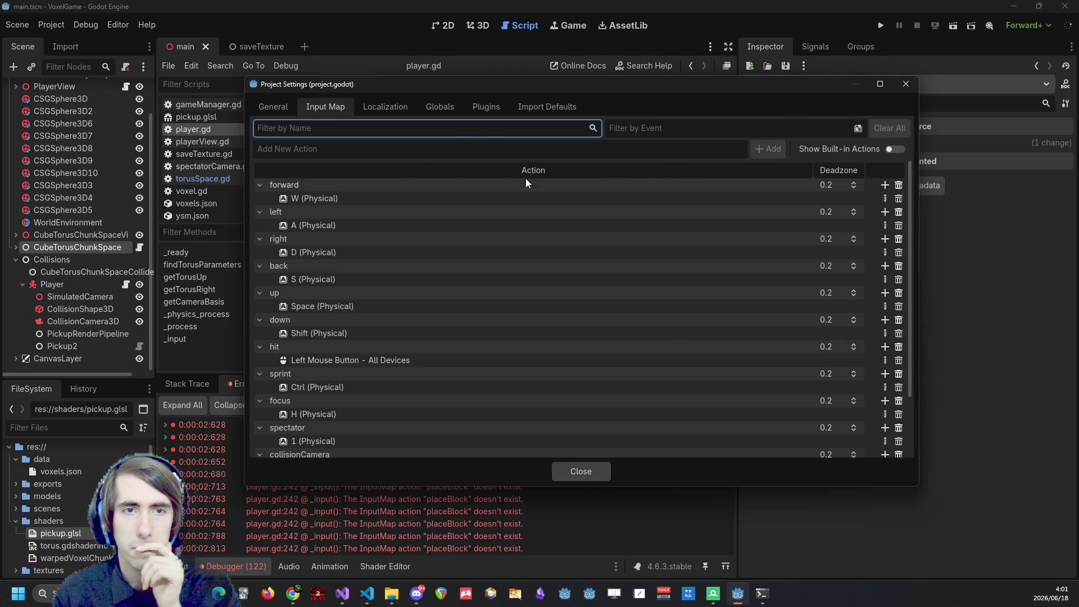
left_click(689, 150)
mouse_move(500, 84)
left_mouse_down()
mouse_move(415, 18)
mouse_move(434, 48)
left_mouse_up()
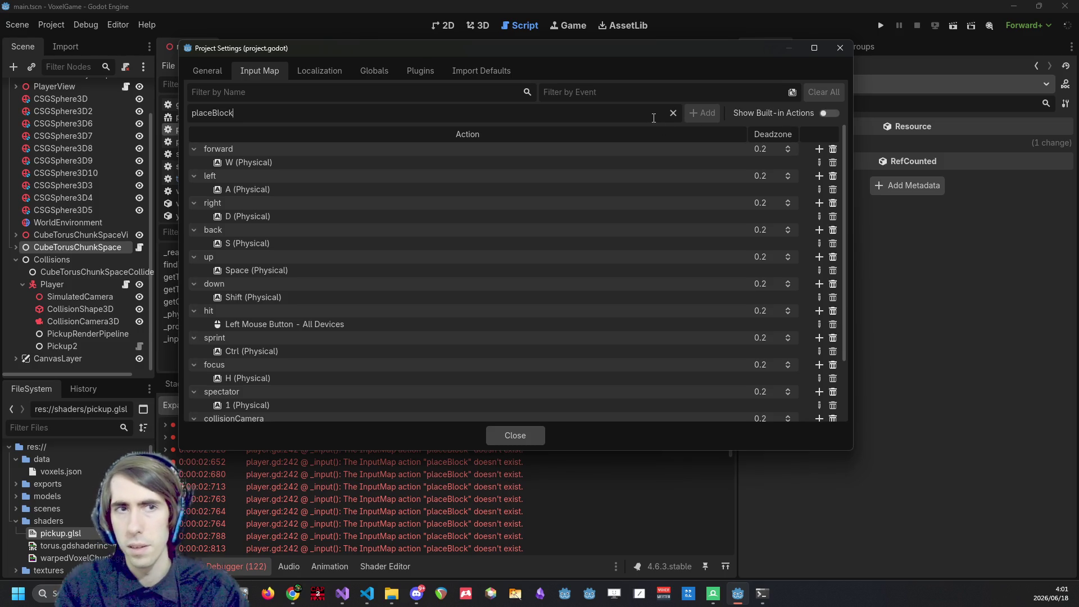
key("Return")
left_click(550, 319)
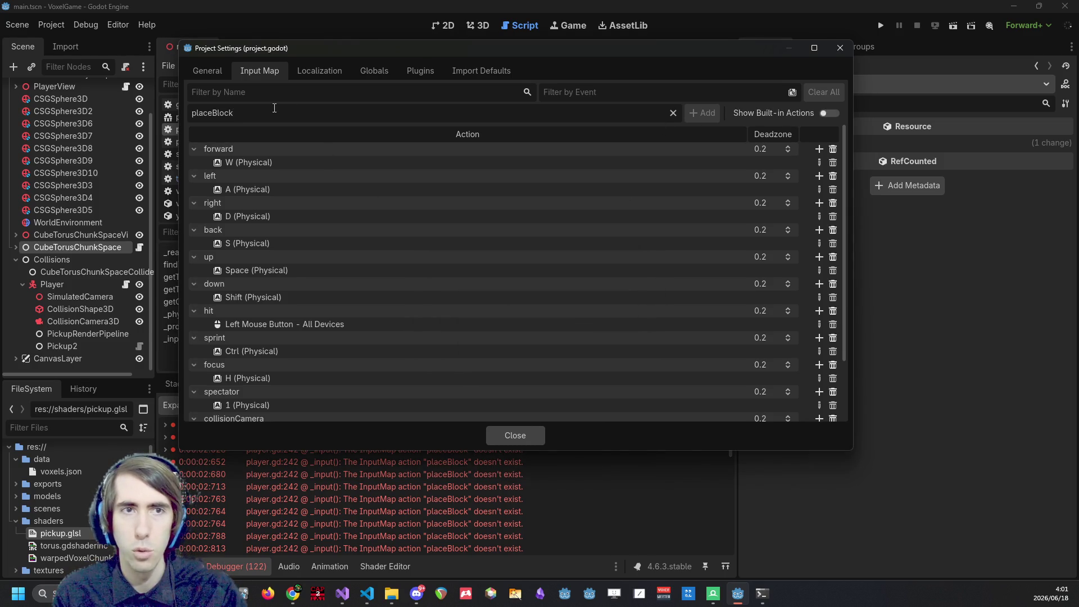
left_click(515, 440)
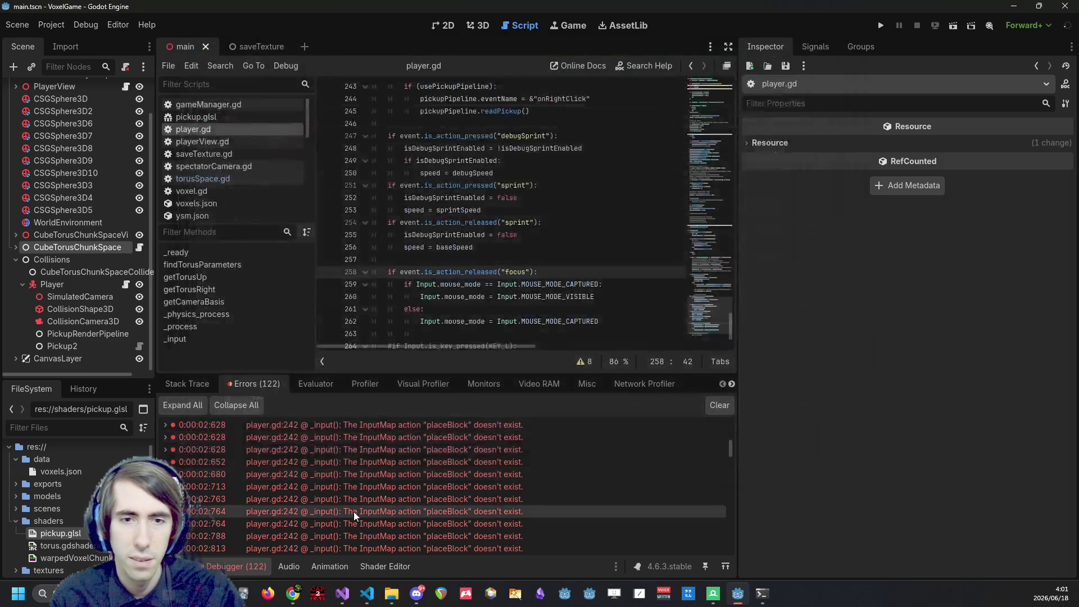
scroll(360, 501, "down", 3)
left_click(719, 406)
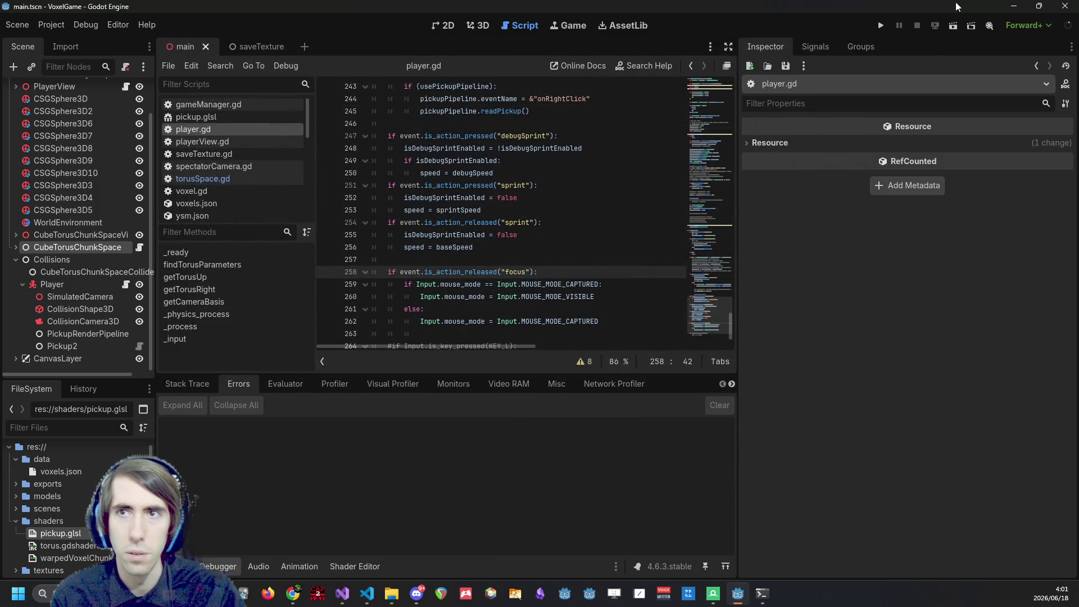
Run VoxelGame in debug to render the green voxel torus, then bring the terminal forward.
left_click(882, 26)
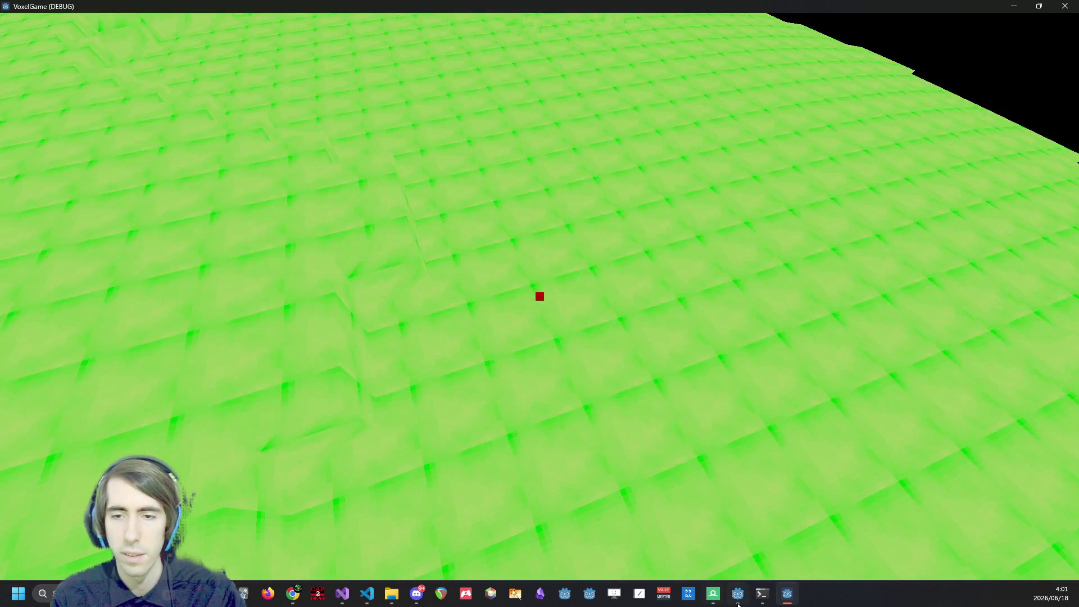
mouse_move(756, 593)
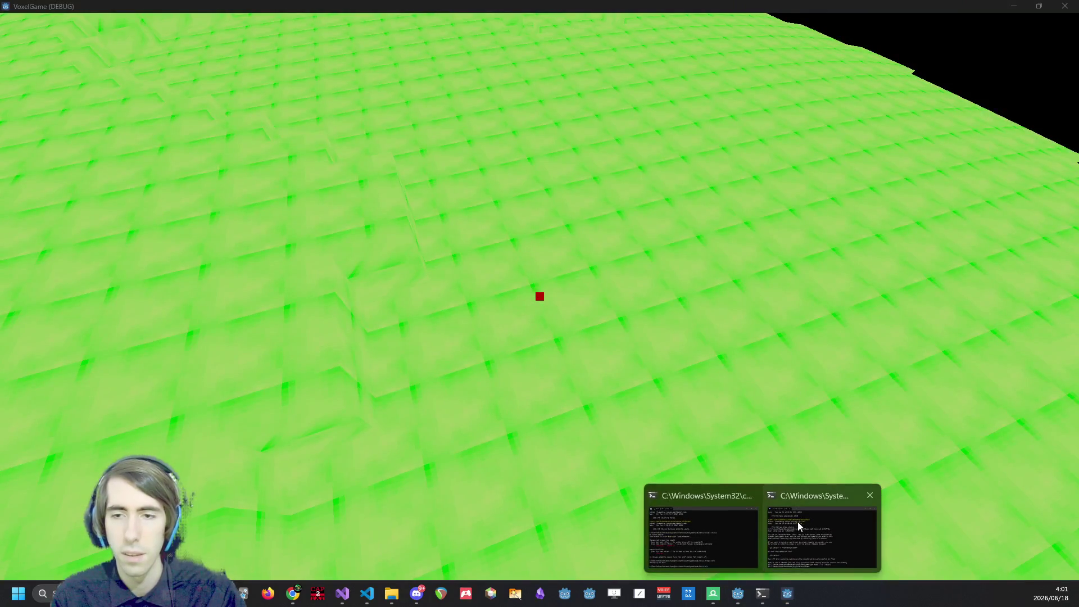
left_click(798, 523)
Run git pull, git checkout master, then git pull again, and return to the game.
type("gt ")
type("t pull")
key("Return")
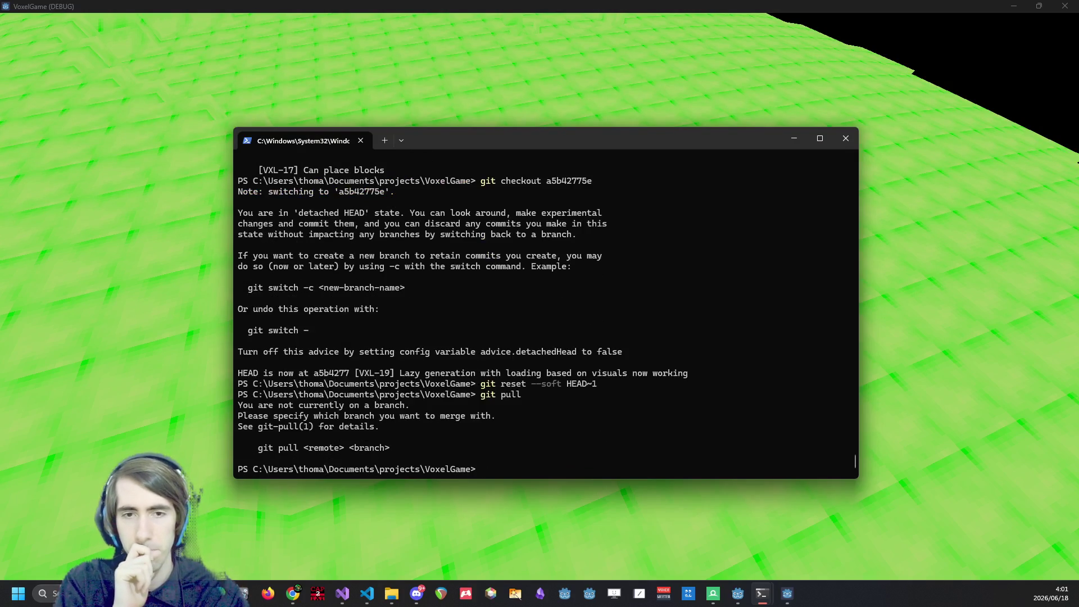
type("git chec")
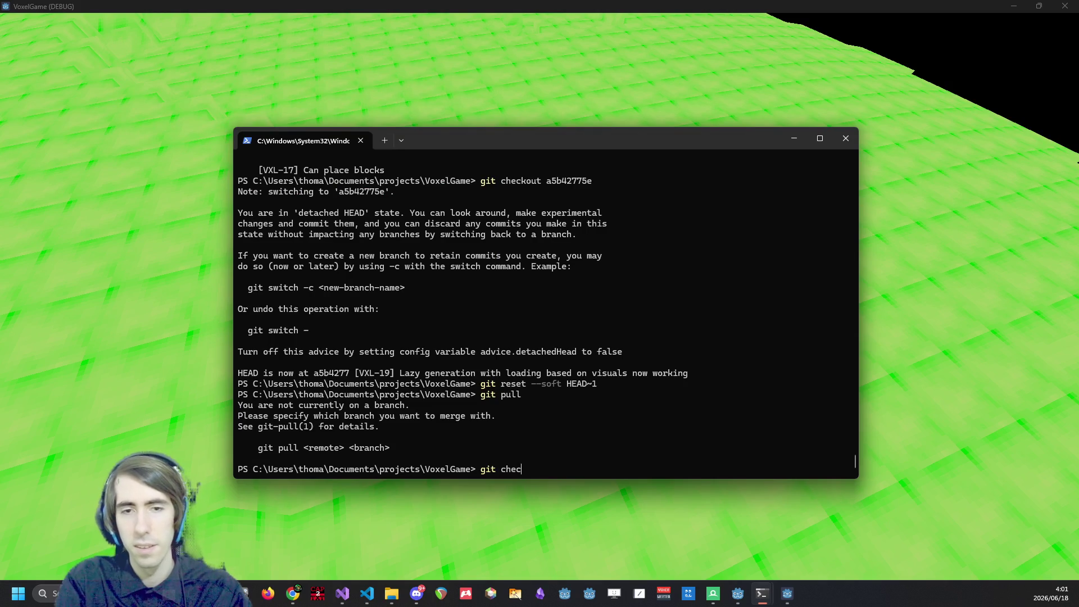
type("kout master")
key("Return")
type("git pull")
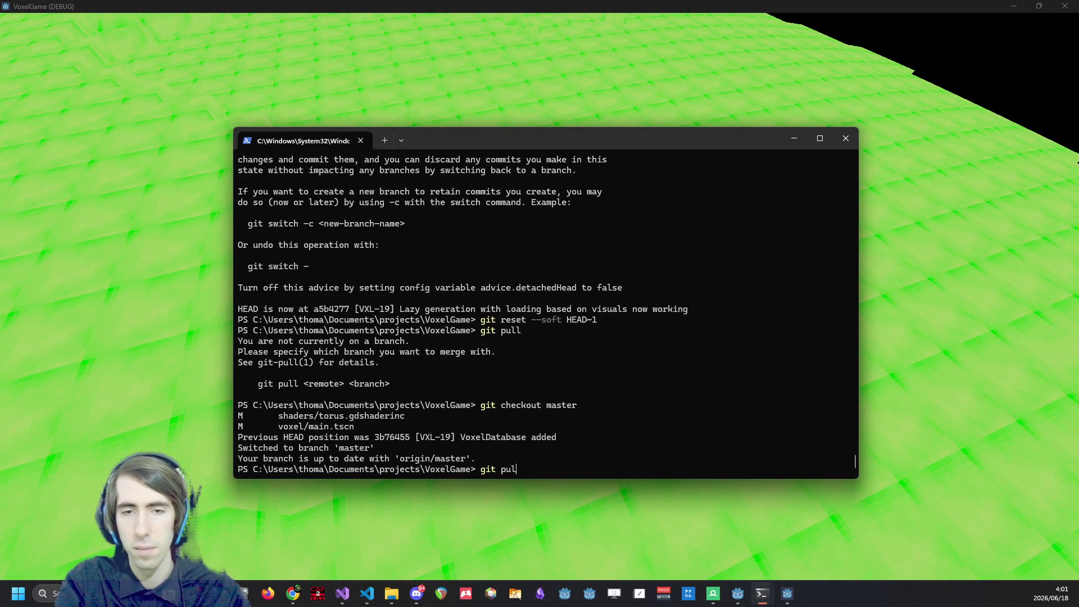
key("Return")
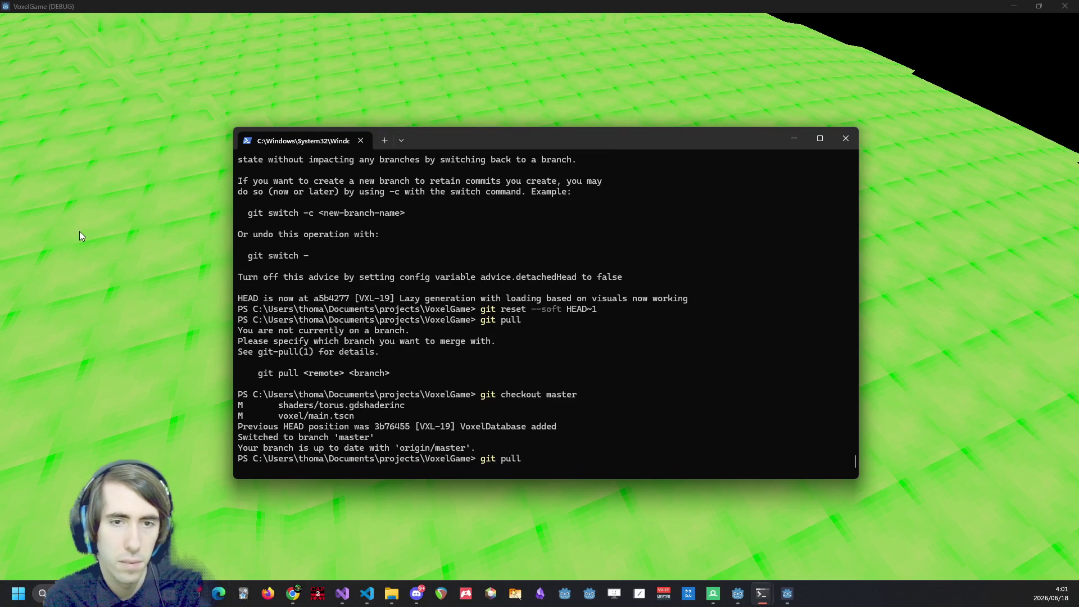
left_click(79, 235)
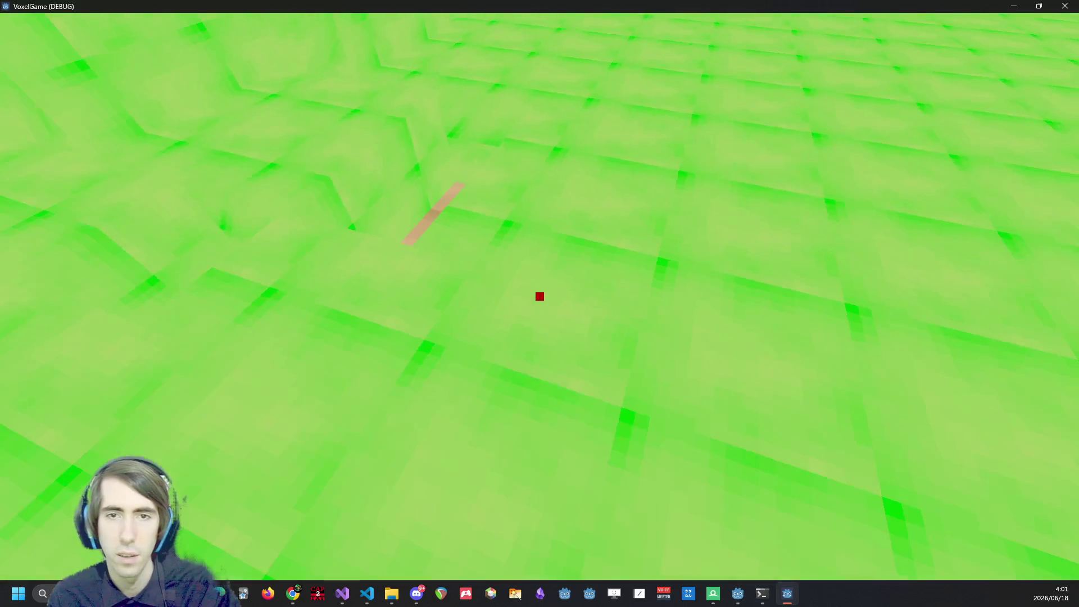
Free the mouse, close the game, reload changed files from disk, and bring the terminal forward.
key("Escape")
left_click(1064, 6)
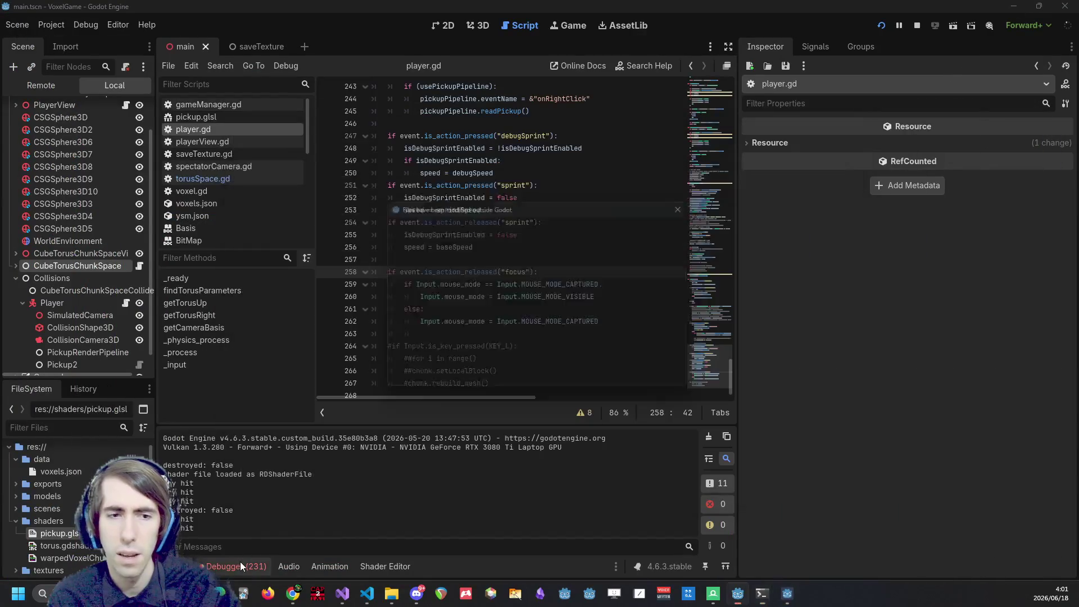
left_click(563, 380)
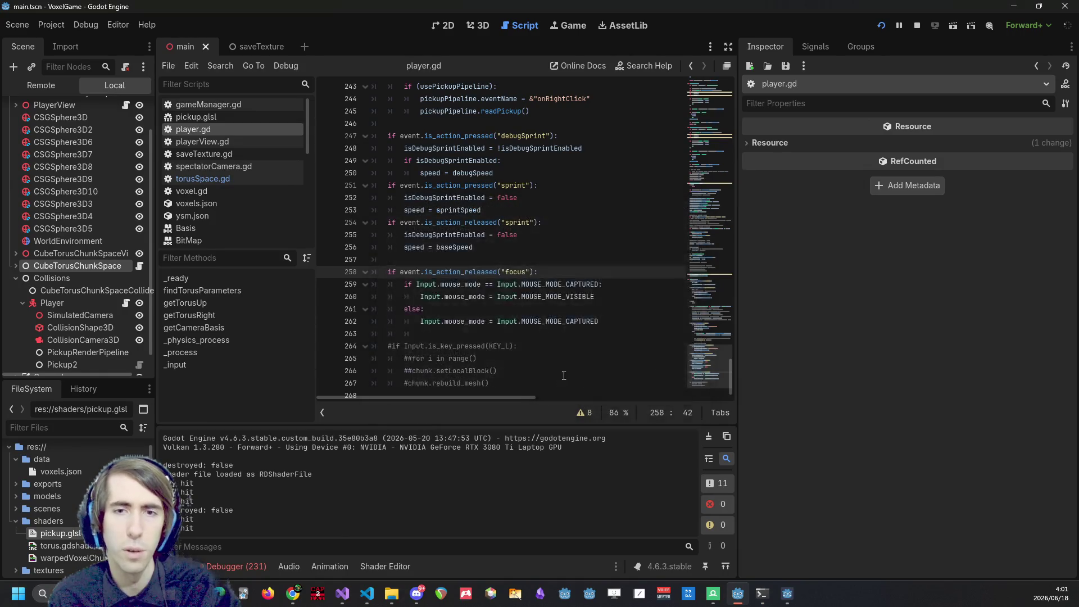
mouse_move(763, 593)
left_click(761, 552)
Inspect the repository with git status and git log.
type("git status")
key("Return")
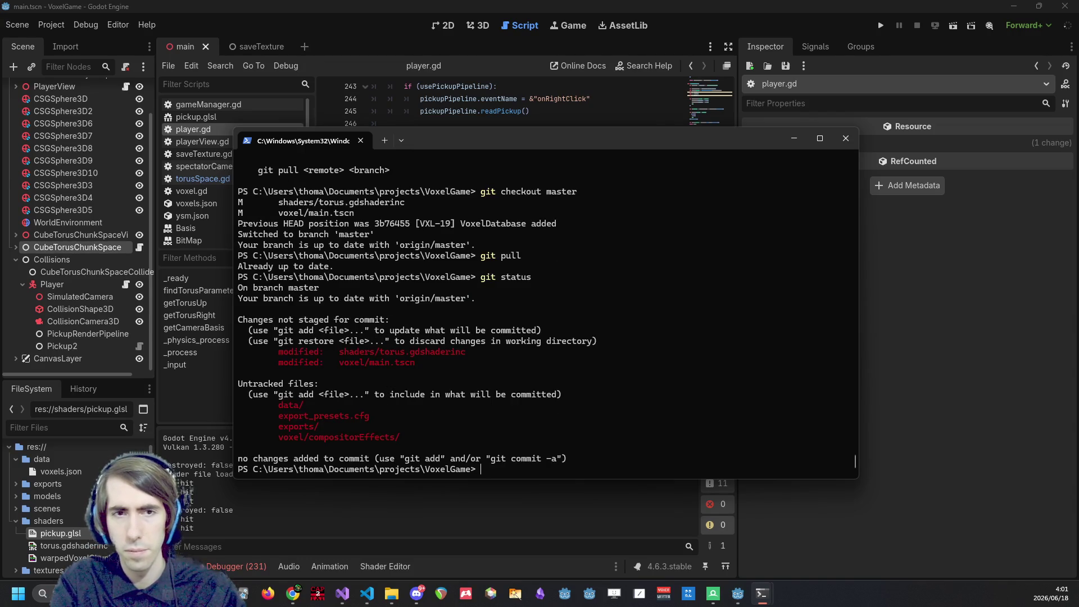
type("git ad")
key("BackSpace")
key("BackSpace")
type("status")
key("Return")
type("g")
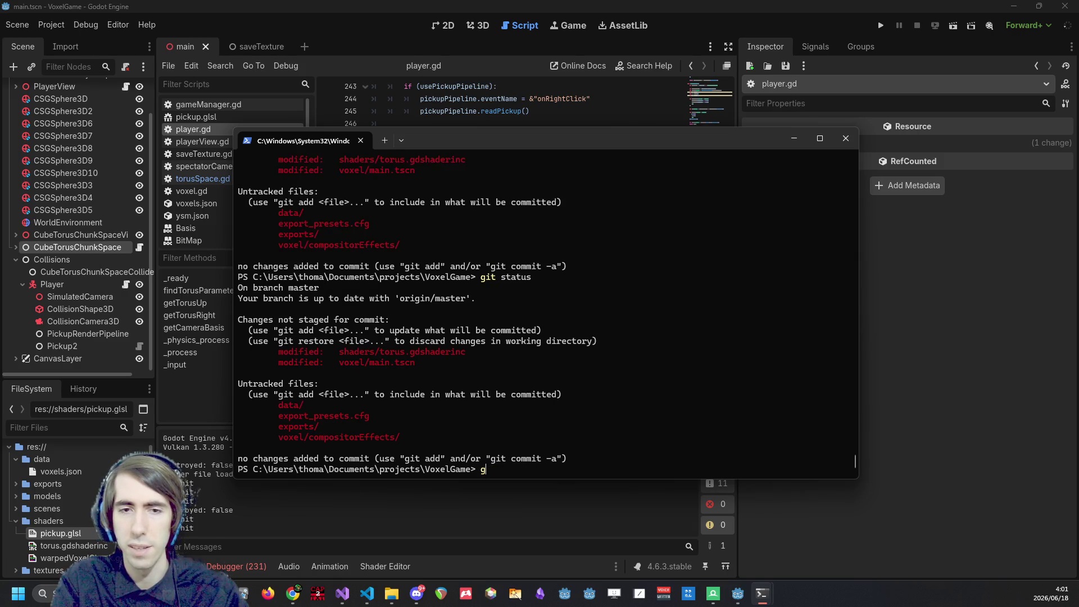
type("it log")
key("Return")
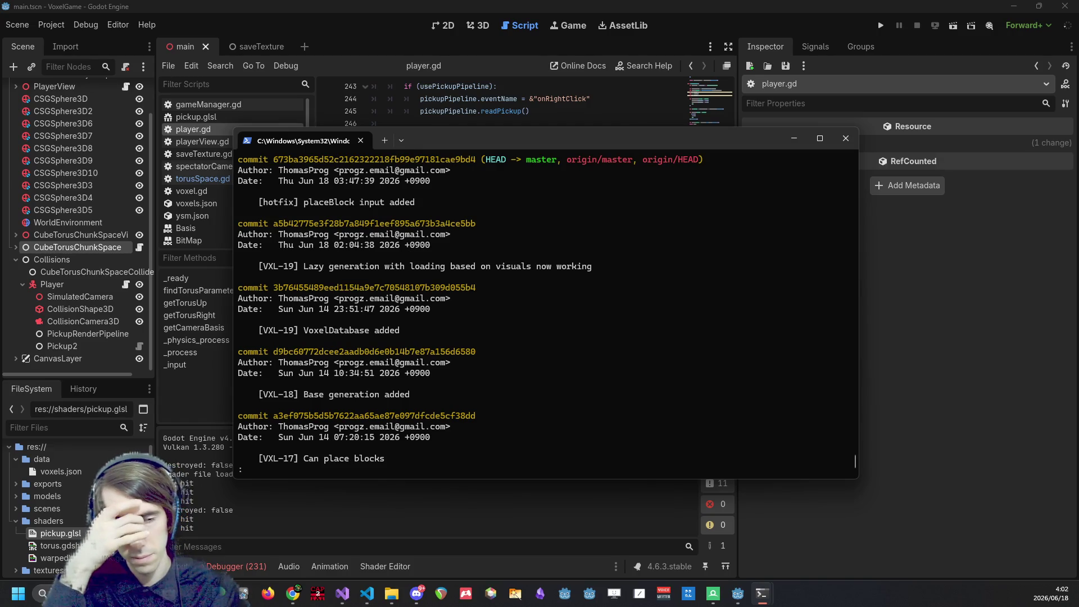
type("git status")
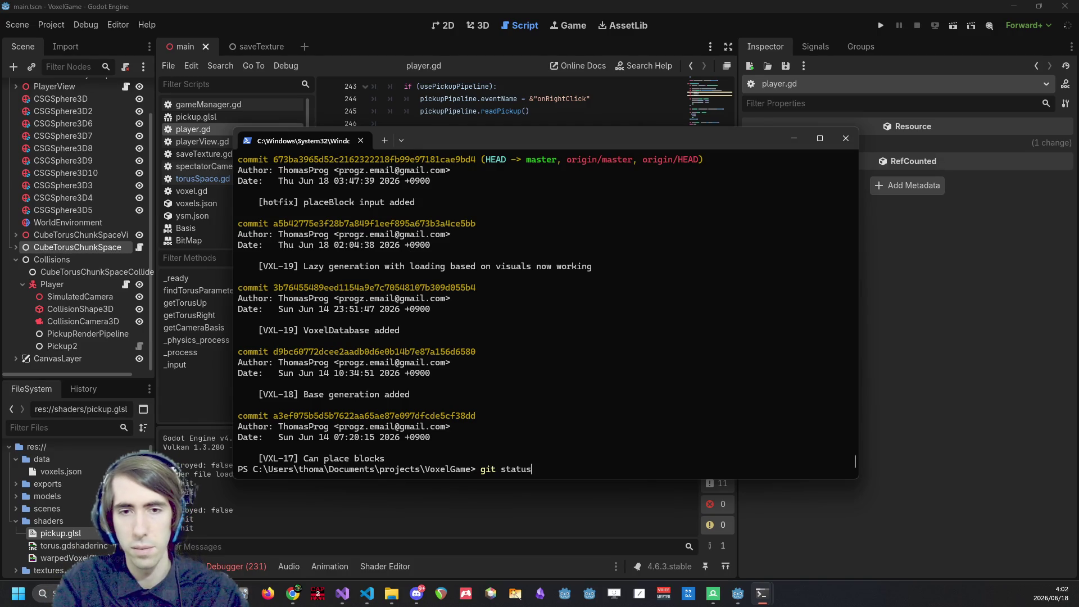
key("Return")
Soft-reset HEAD, stage the data folder, and rerun the recalled VXL-19 lazy generation commit.
type("git reset --")
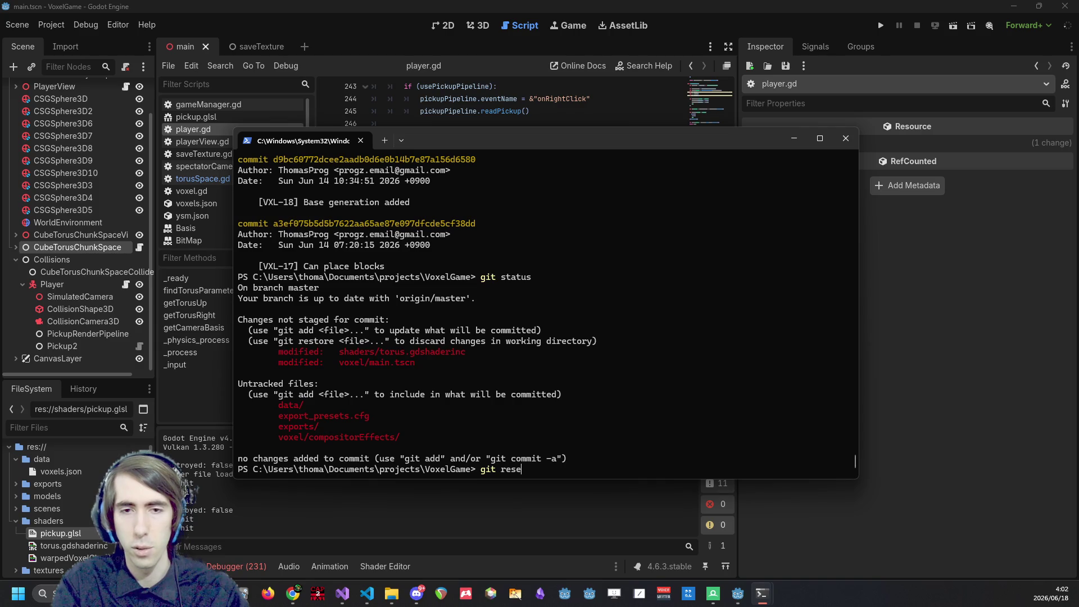
type("soft HEAD~1")
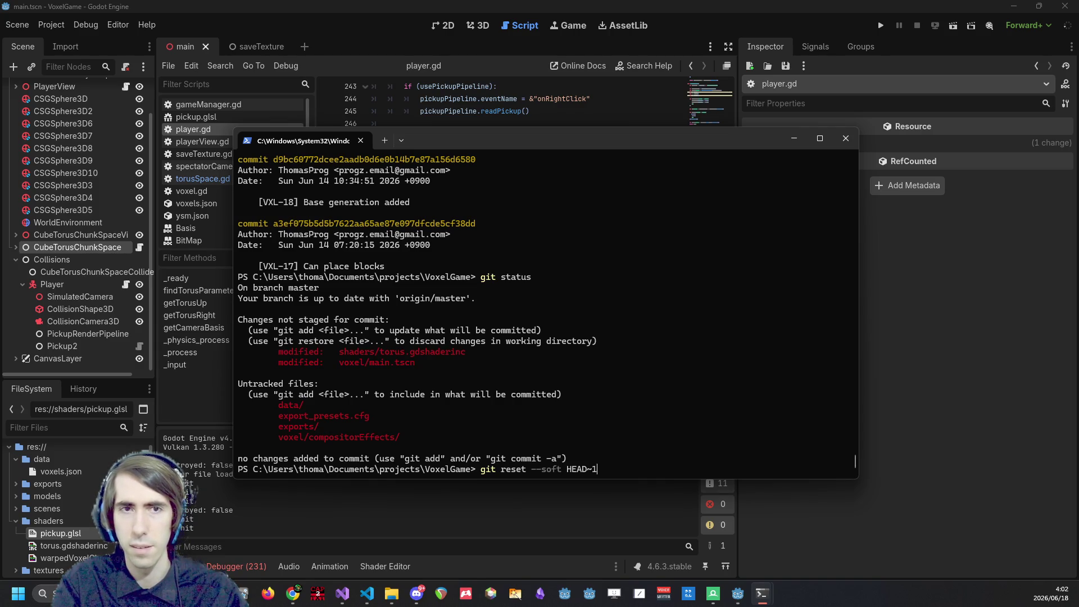
key("Return")
type("git add data")
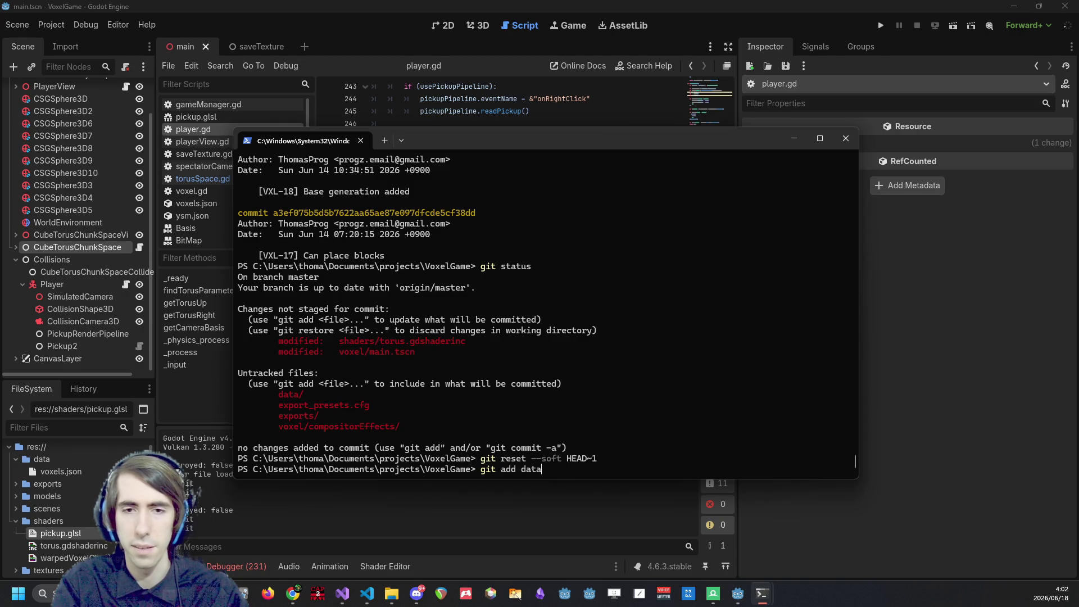
key("Return")
type("git status")
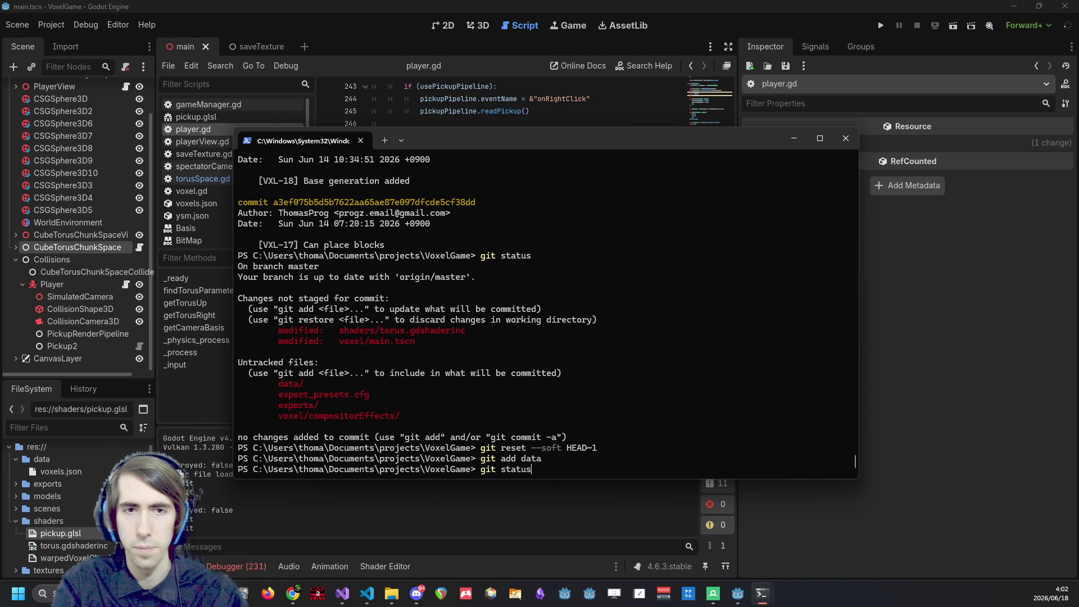
key("BackSpace")
key("BackSpace")
key("BackSpace")
key("Up")
key("Up")
key("Up")
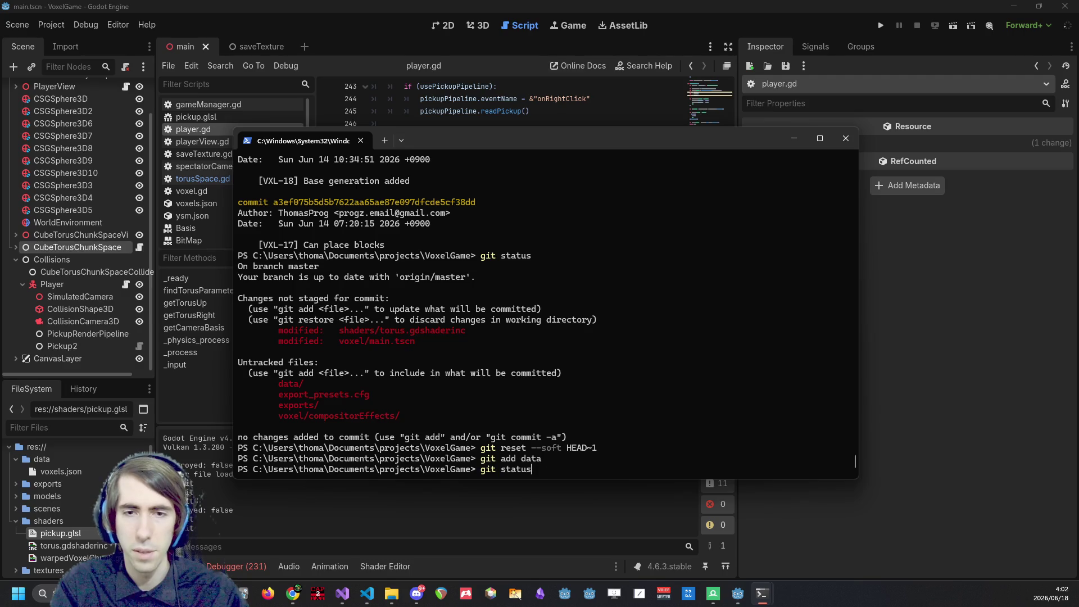
key("Up")
key("Up")
key("Up")
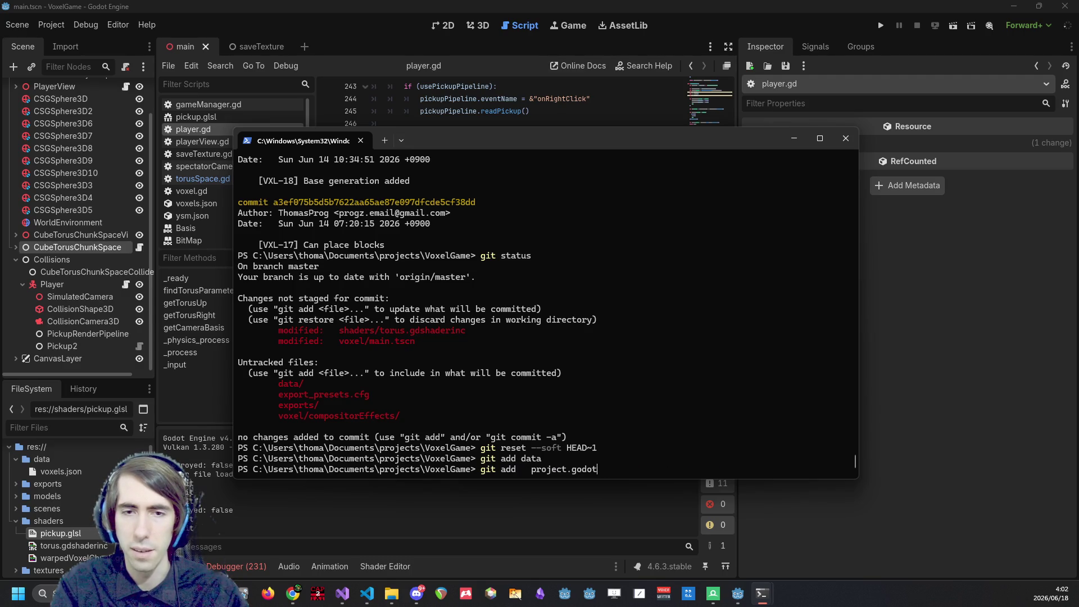
key("Up")
key("Up")
key("Up")
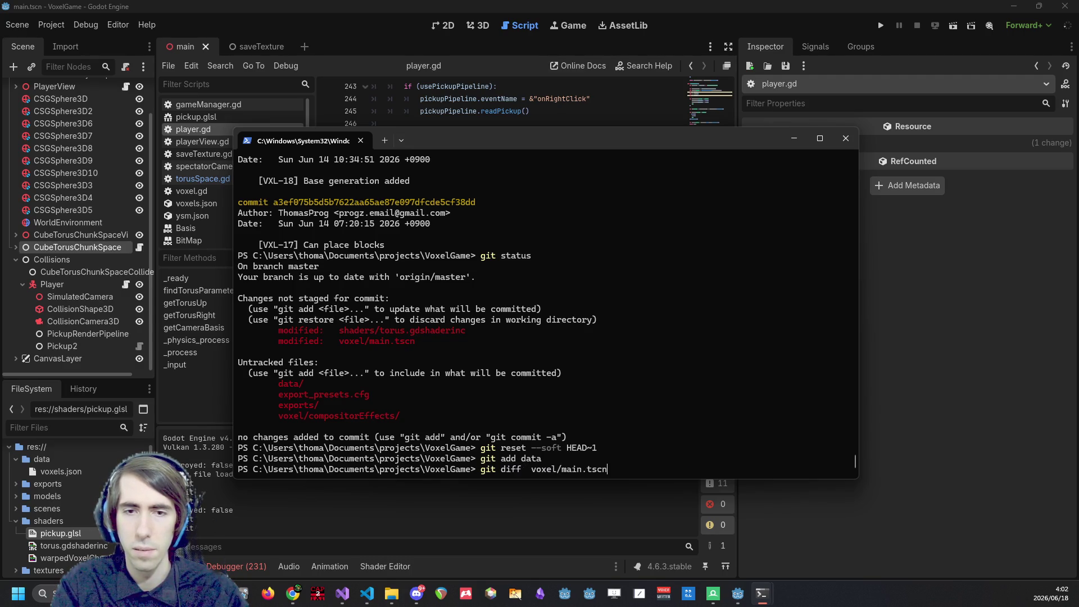
key("Return")
Push the commit, retrying as git push --force after rejection, and return to the editor.
type("git push")
key("Return")
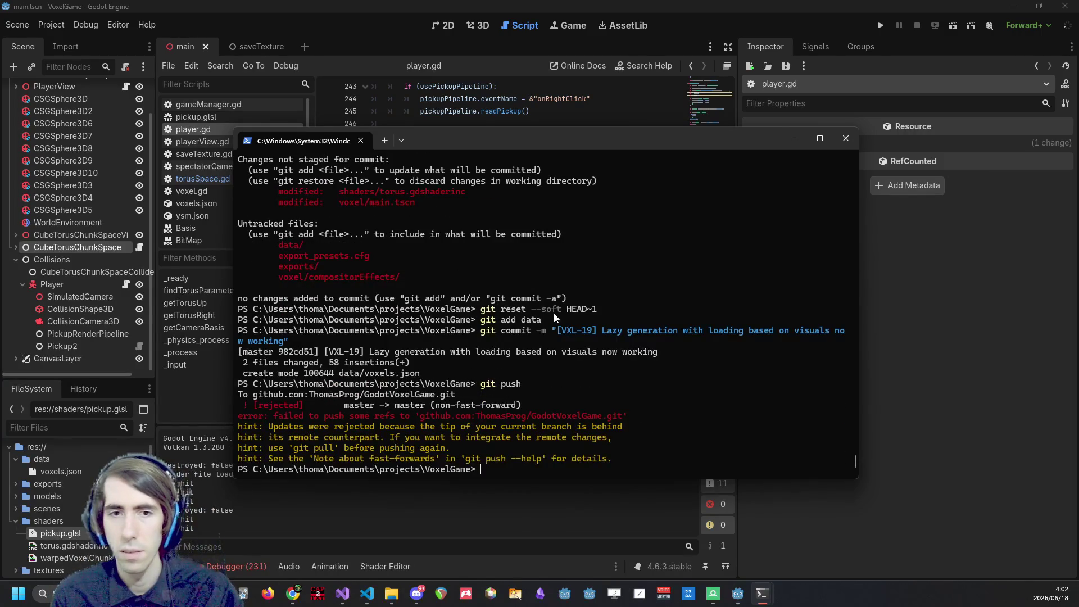
key("Up")
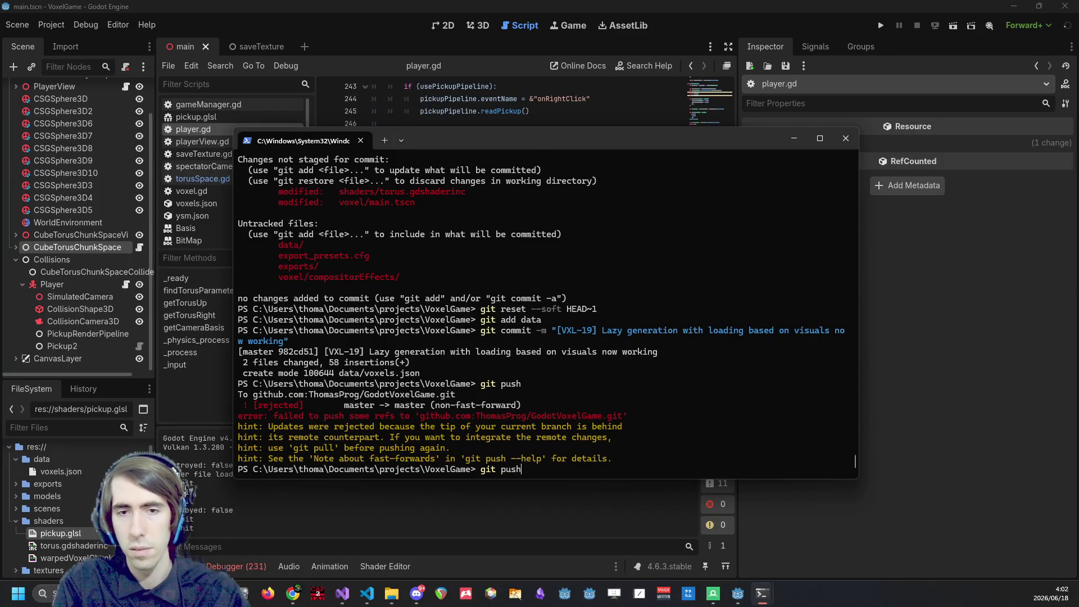
type(" --force")
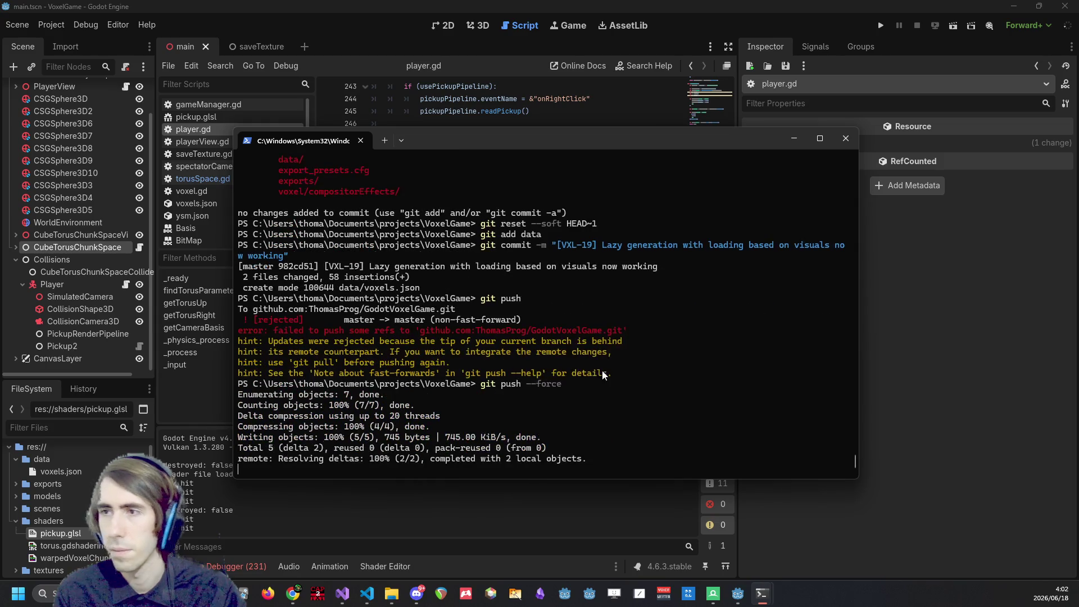
key("alt+Tab")
left_click(491, 220)
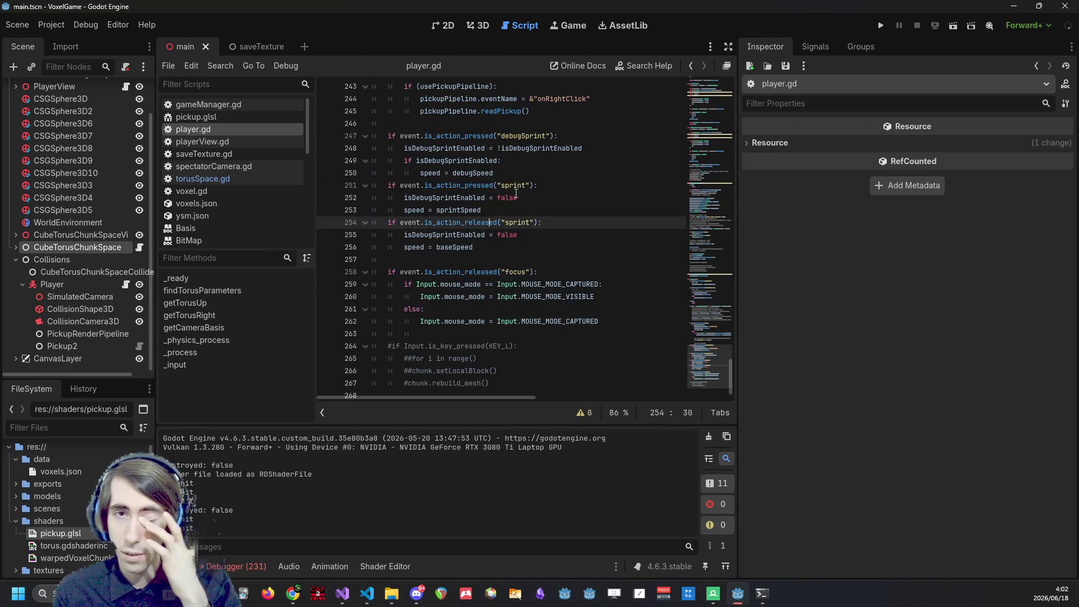
Switch to the OnlineGDB torus calculator and do a first run with input 5050.
left_click(225, 568)
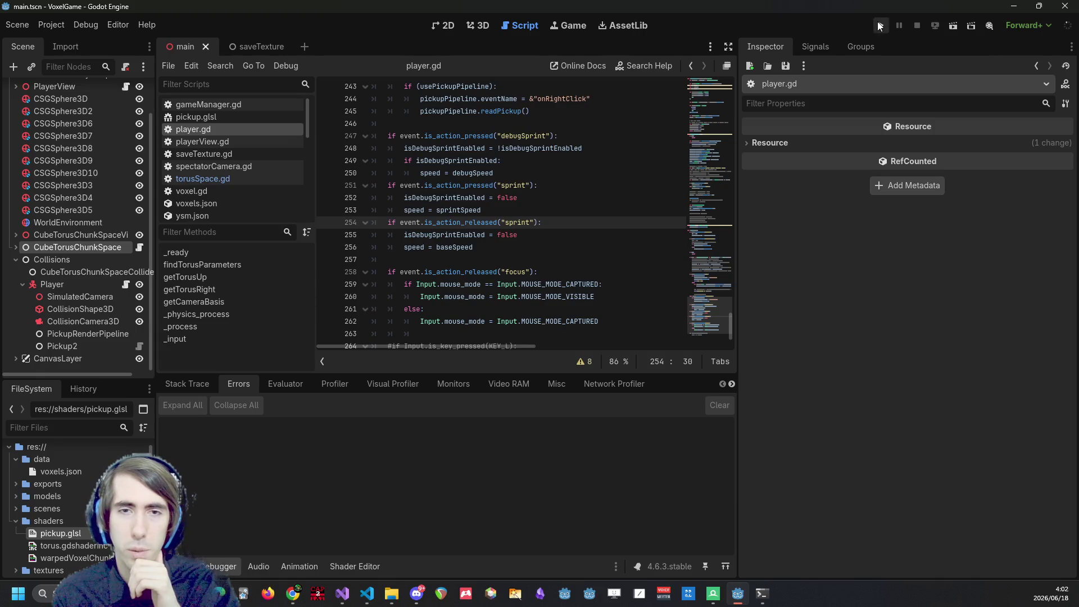
key("alt+Tab")
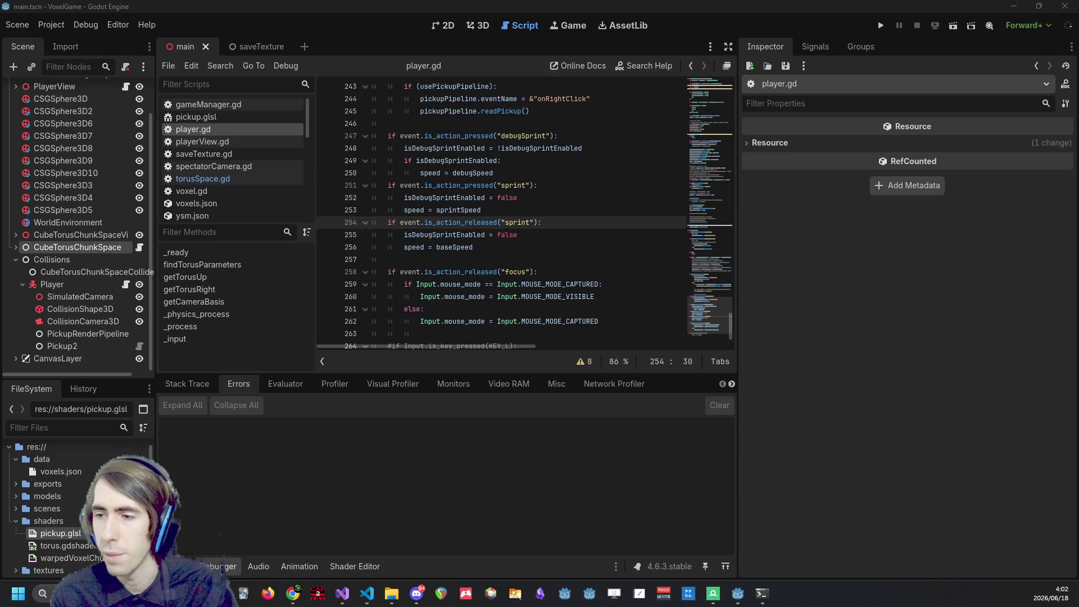
key("alt+Tab")
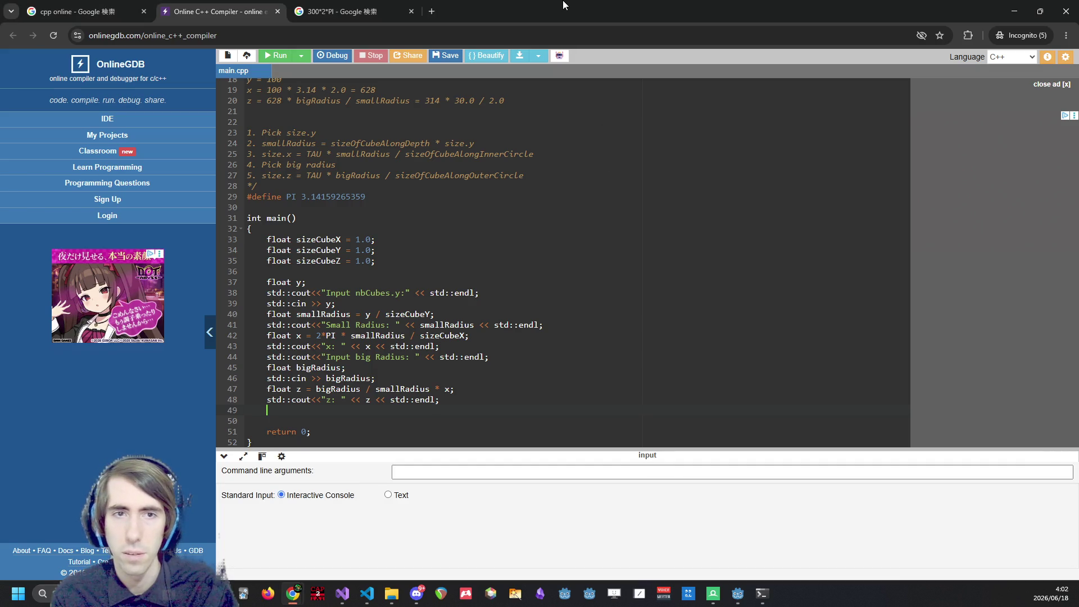
scroll(383, 86, "up", 1)
scroll(383, 86, "down", 1)
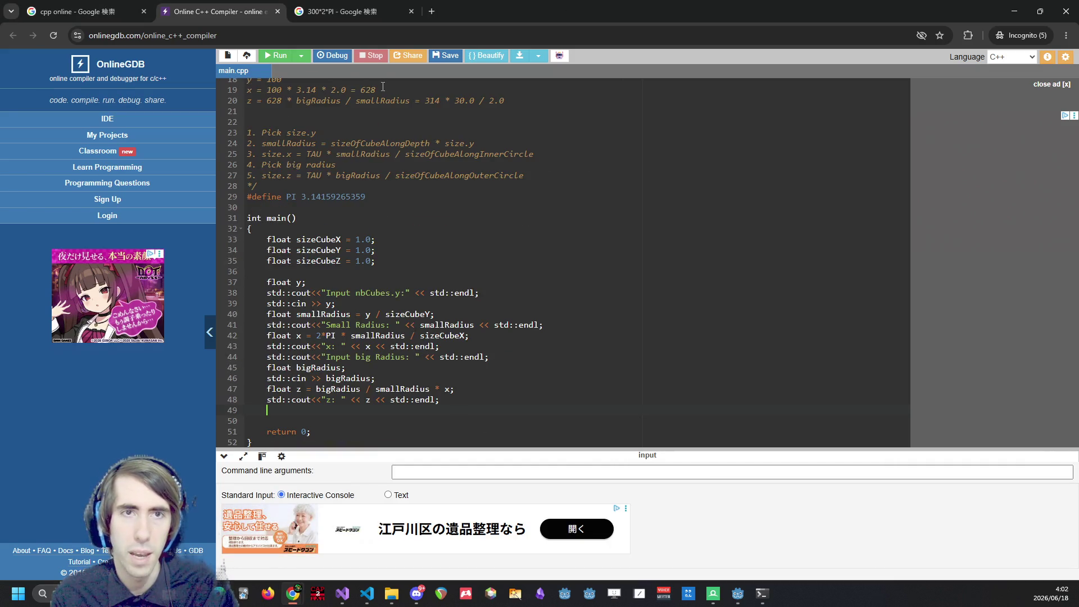
left_click(277, 55)
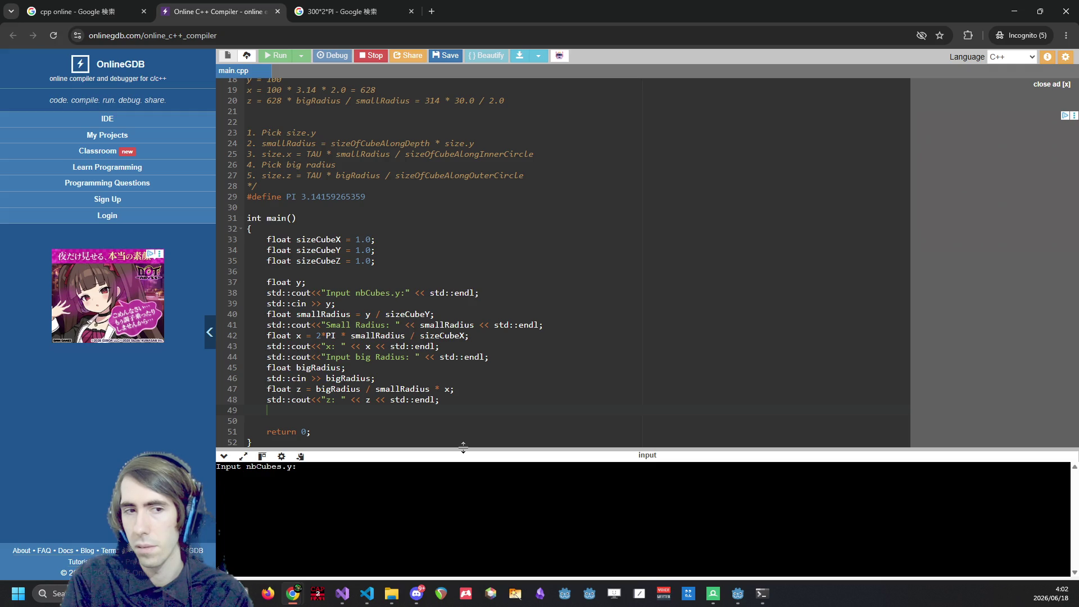
type("5050")
key("Return")
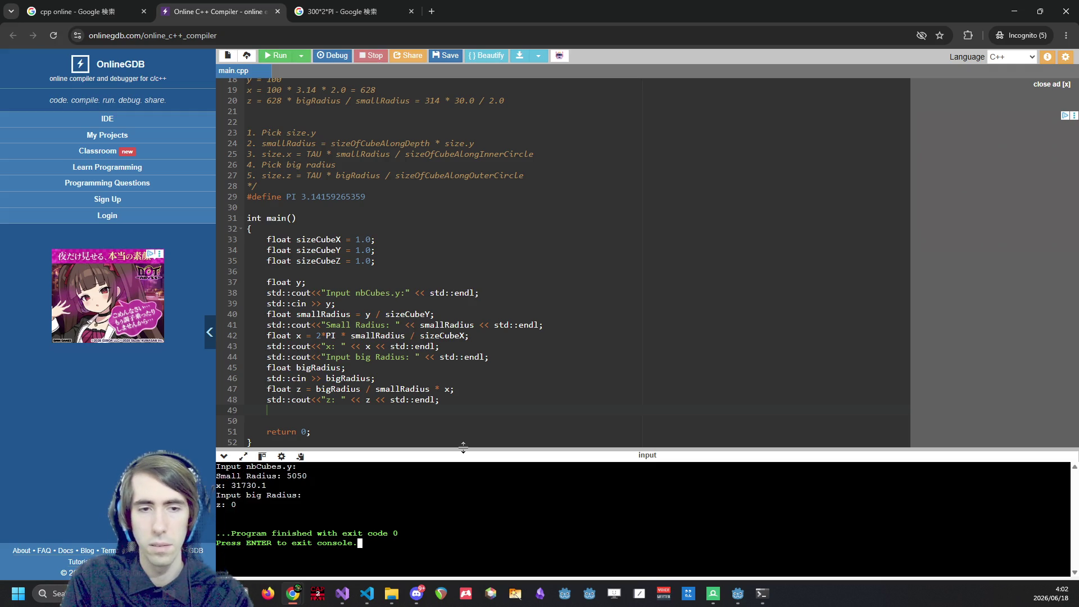
key("Return")
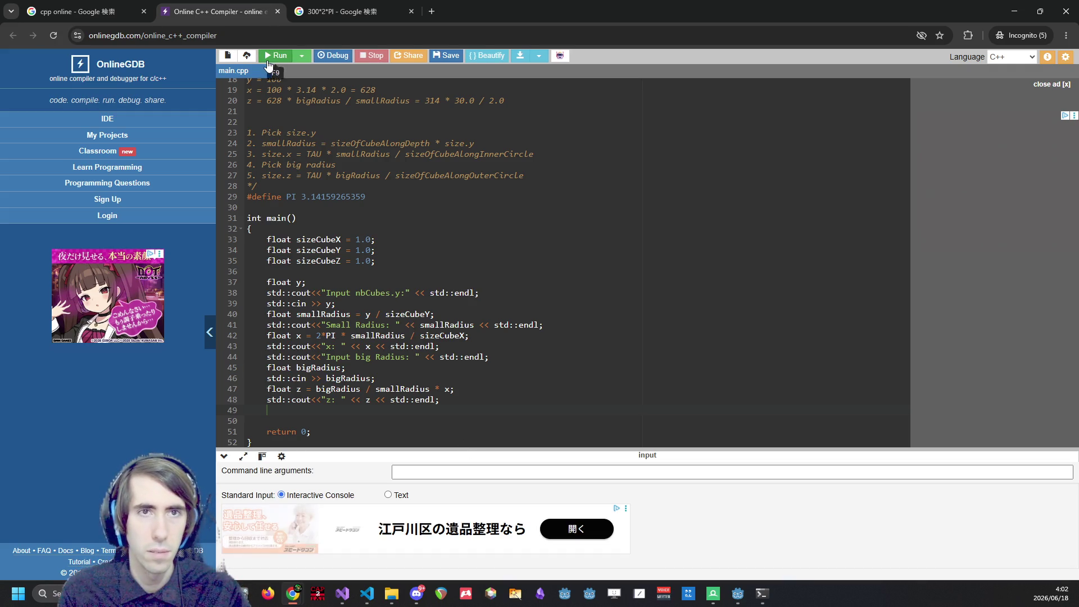
Rerun the calculator with 50 cubes deep and big radius 200, giving x 314.159, z 1256.64.
left_click(266, 56)
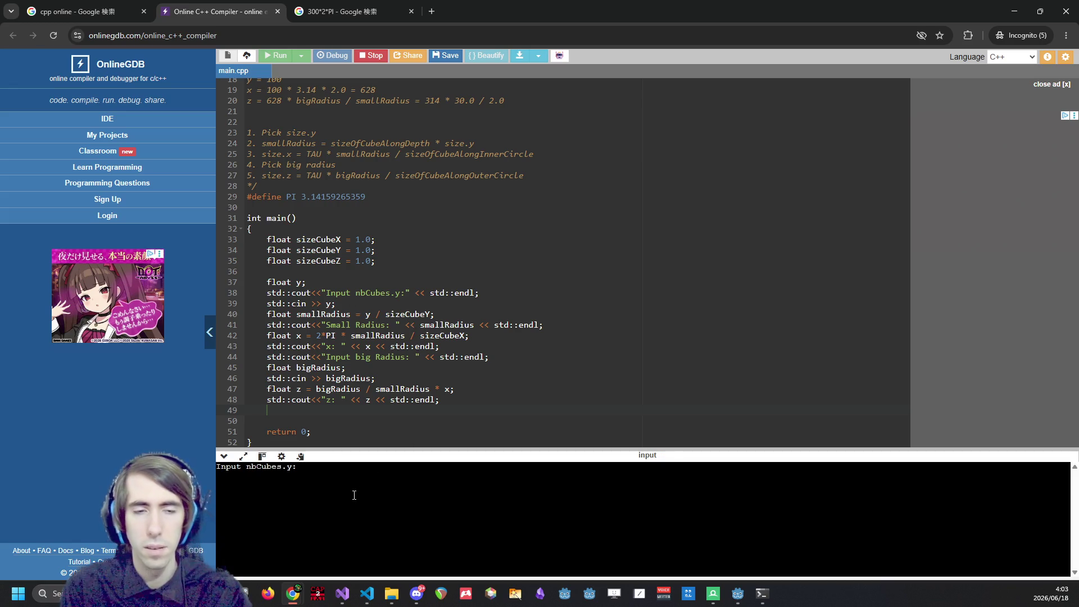
type("50")
key("Return")
type("200")
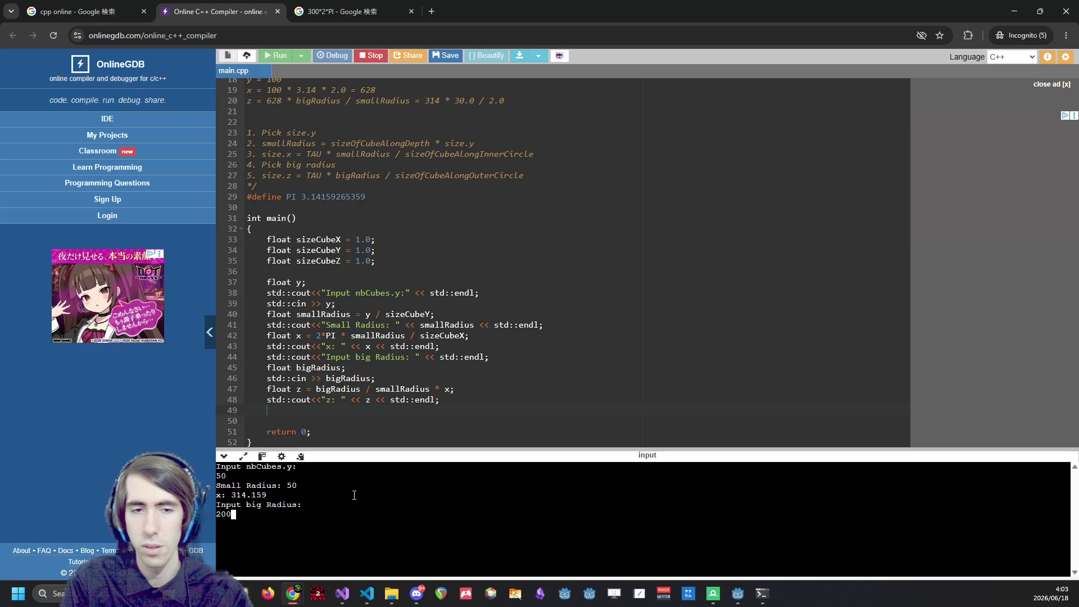
key("Return")
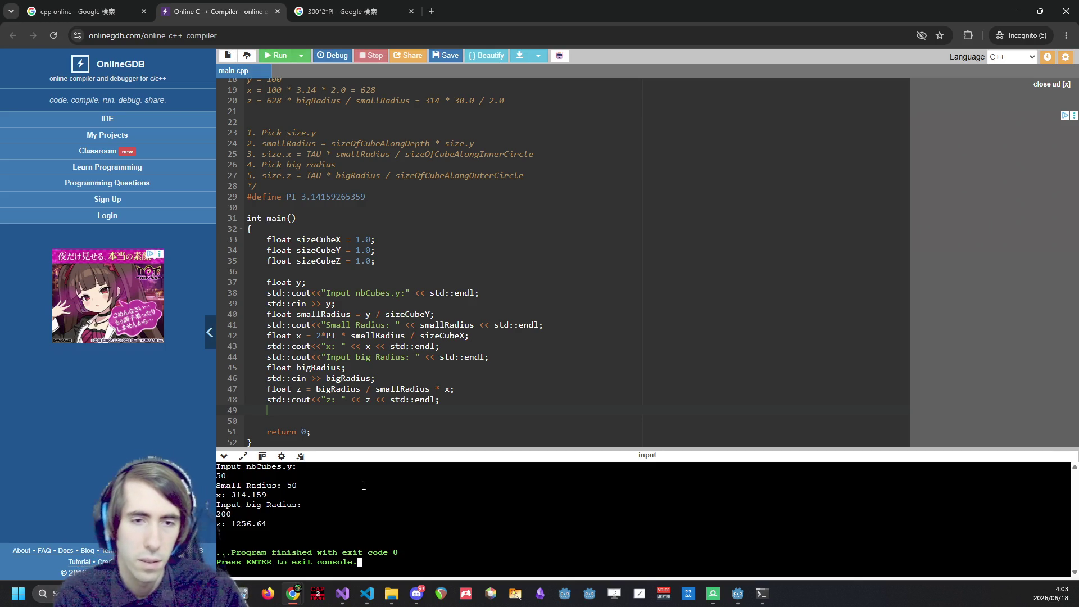
key("alt+Tab")
left_click(134, 247)
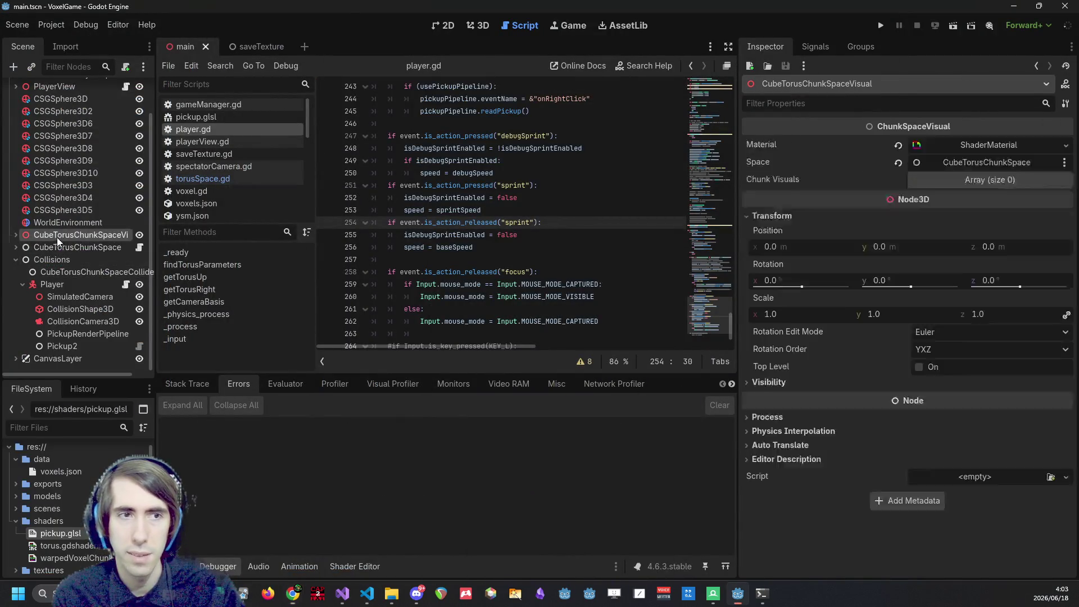
Set CubeTorusChunkSpace Small Radius 50, Big Radius 200 and Nb Cubes z 1257.
left_click(809, 340)
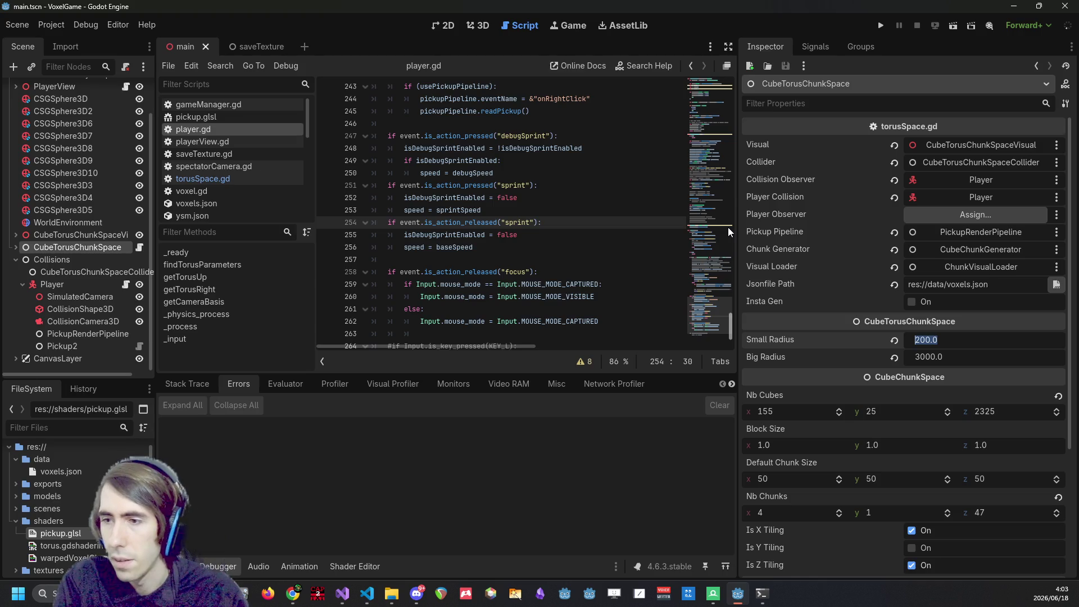
type("50")
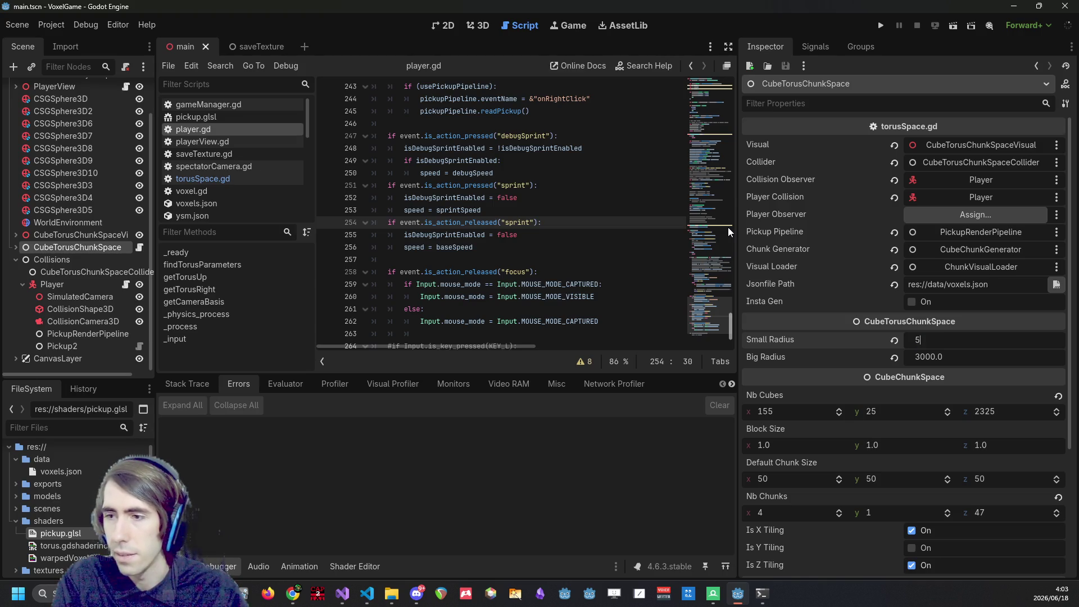
key("Return")
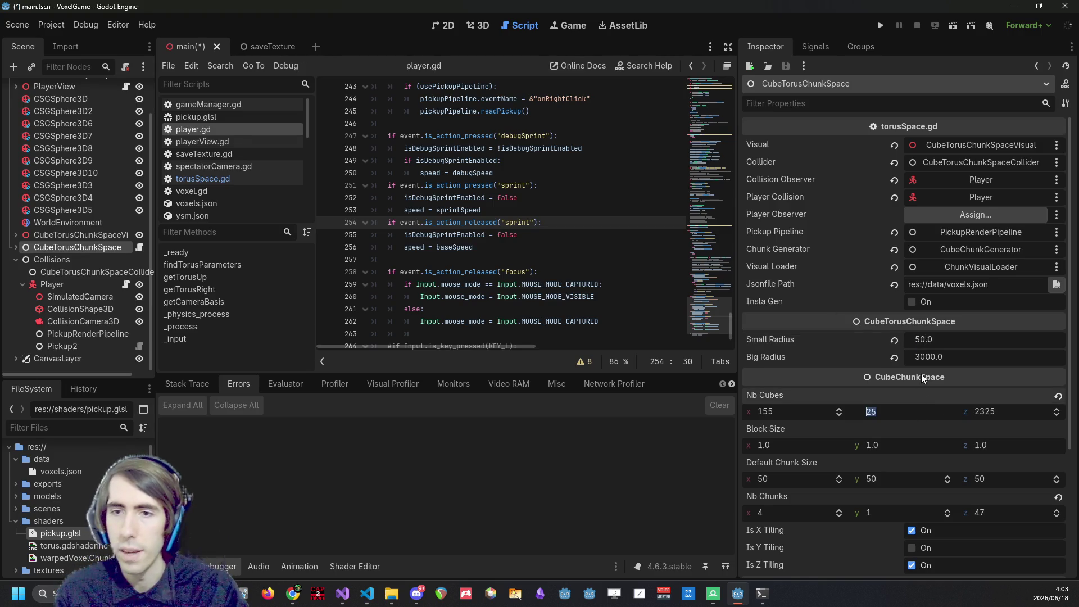
left_click(941, 353)
type("200")
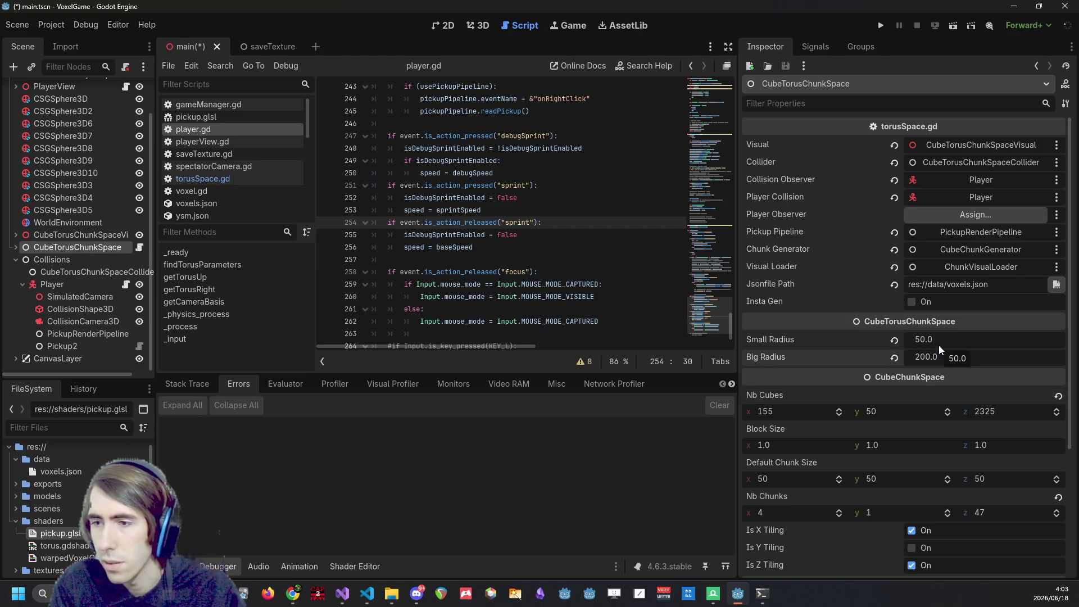
left_click(1002, 410)
type("1256")
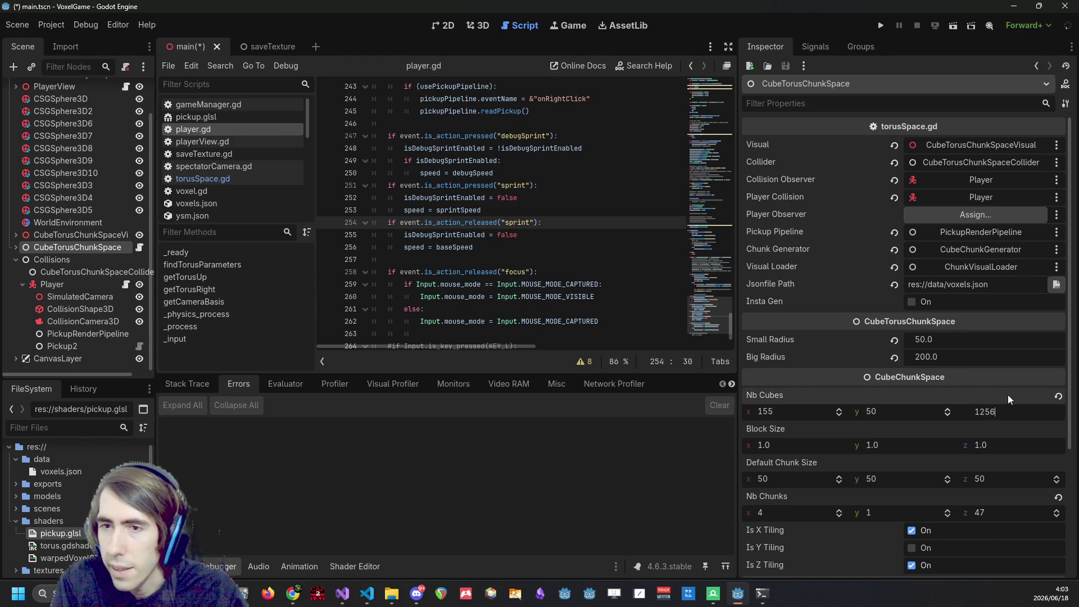
left_click(1016, 413)
key("Return")
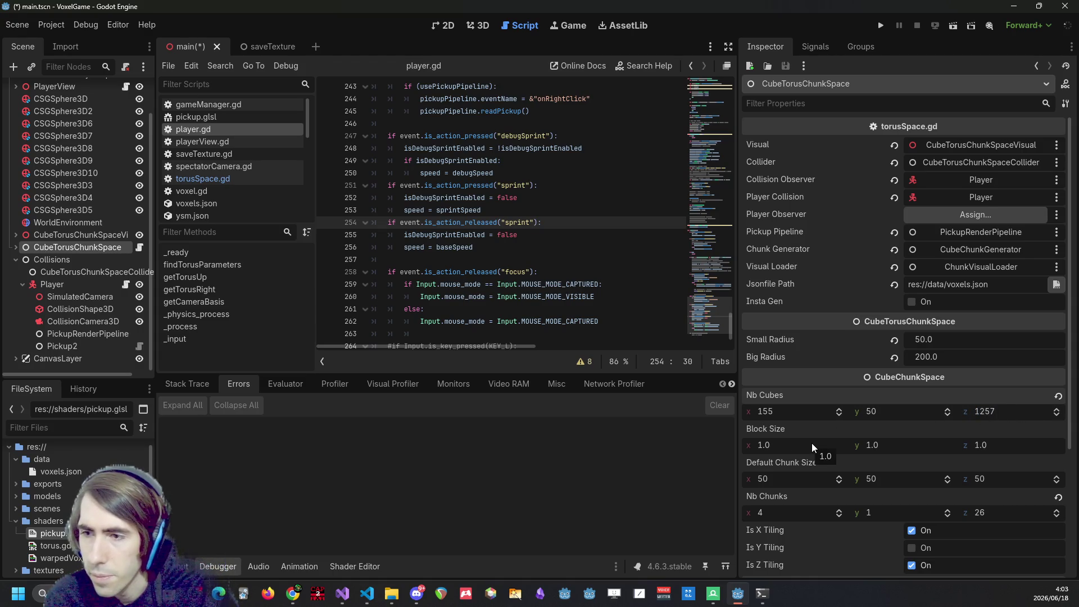
Set Nb Cubes x to 314 and run the game with the resized torus.
left_click(806, 413)
type("314")
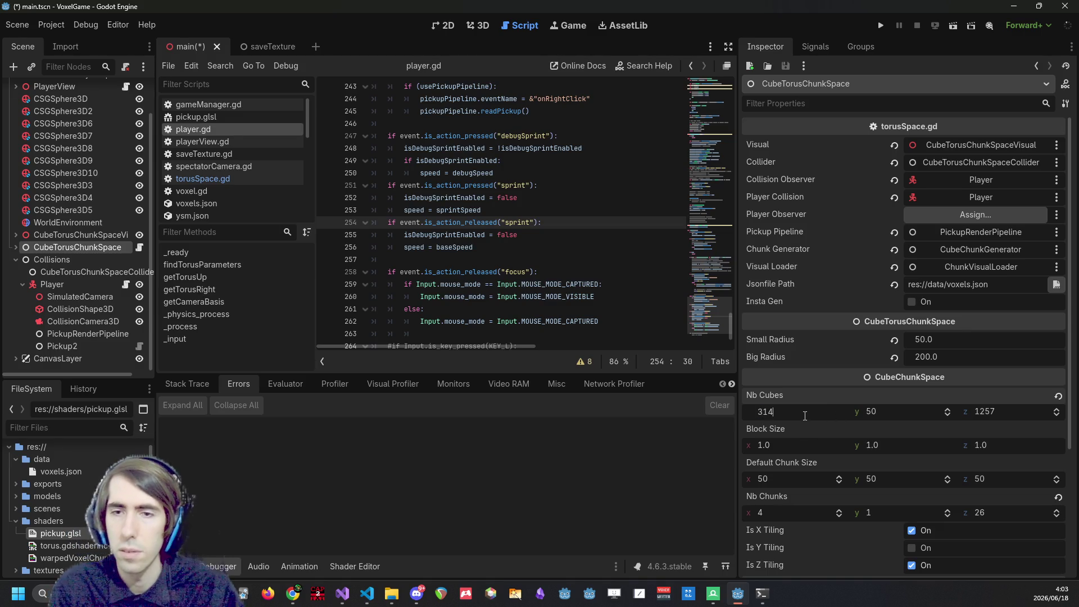
key("Return")
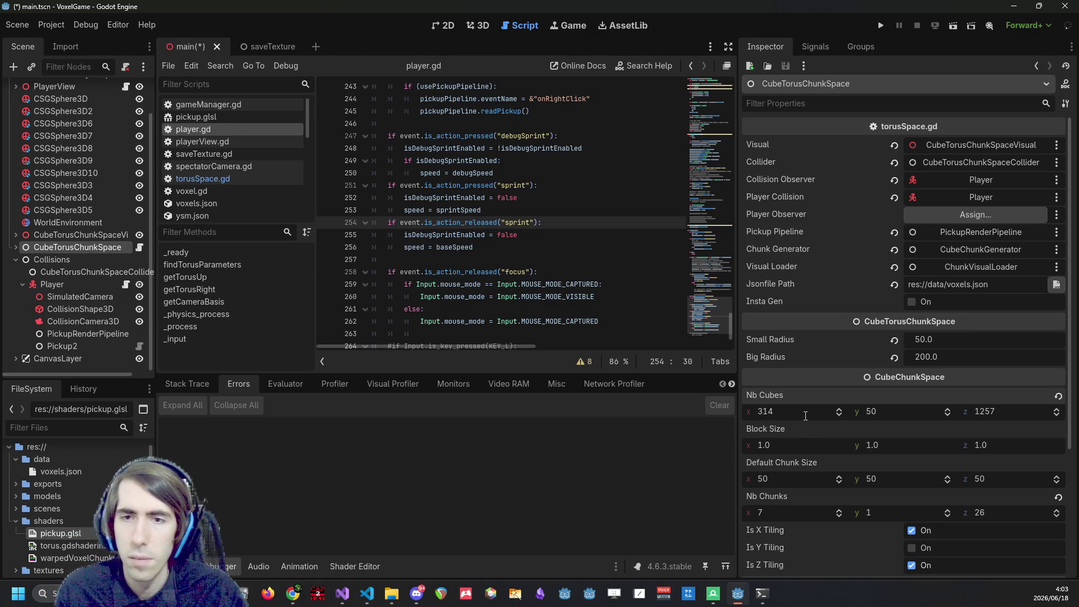
left_click(563, 235)
left_click(881, 25)
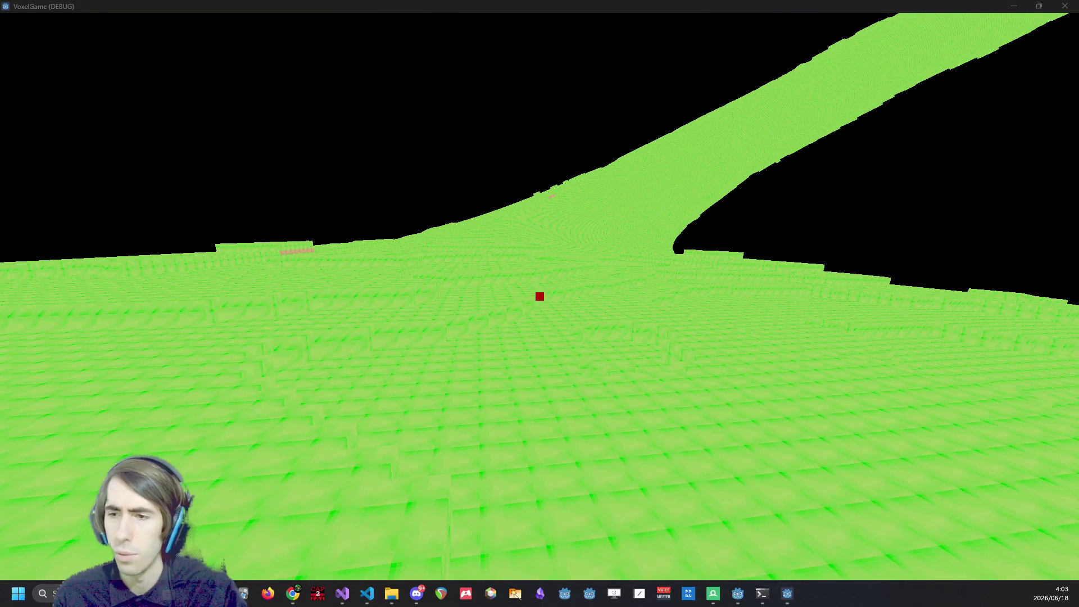
Click into the running game to look around the resized 50/200 green torus.
left_click(666, 356)
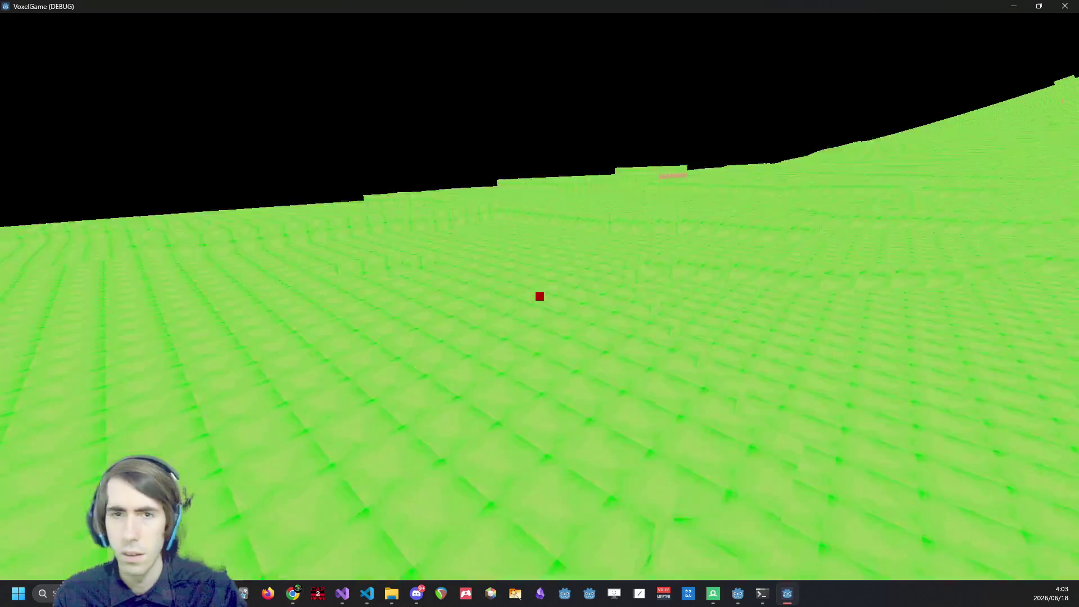
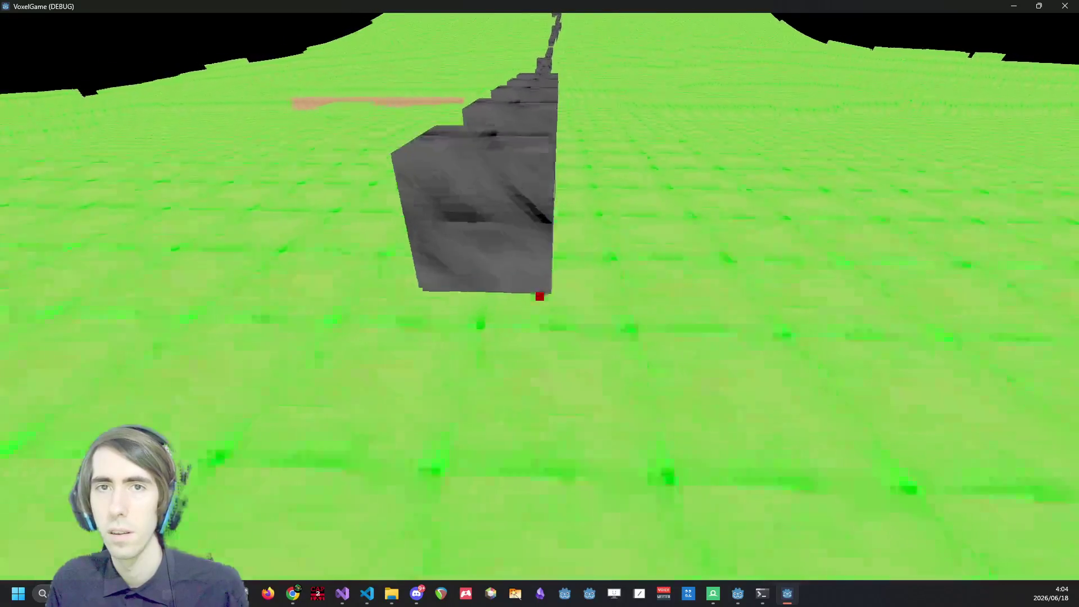
Fly up over the stone block trail, past the stone pillar and back to ground level.
key("space")
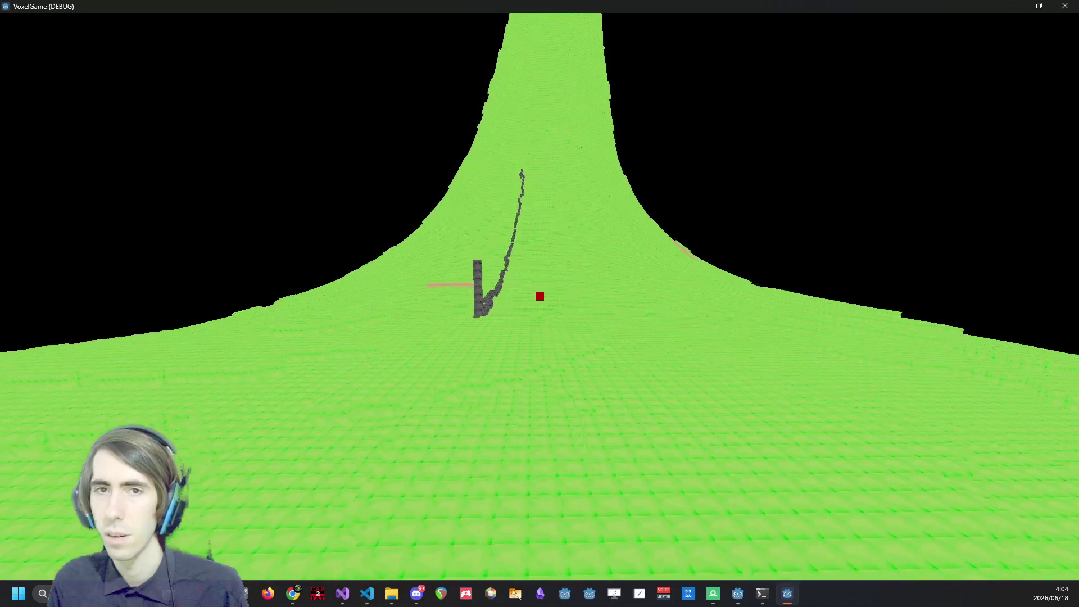
key("w")
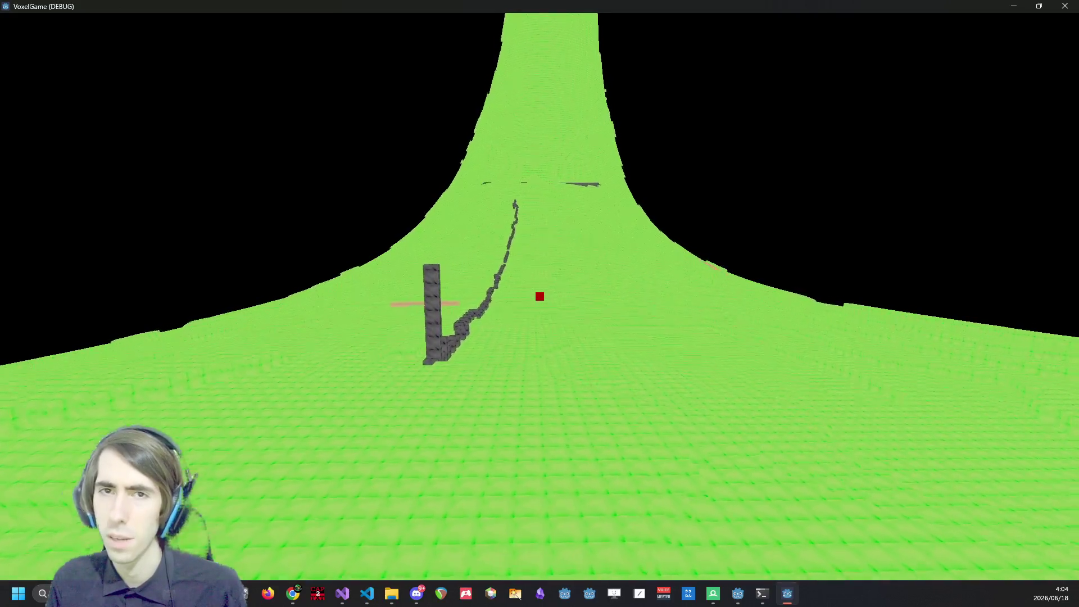
key("w")
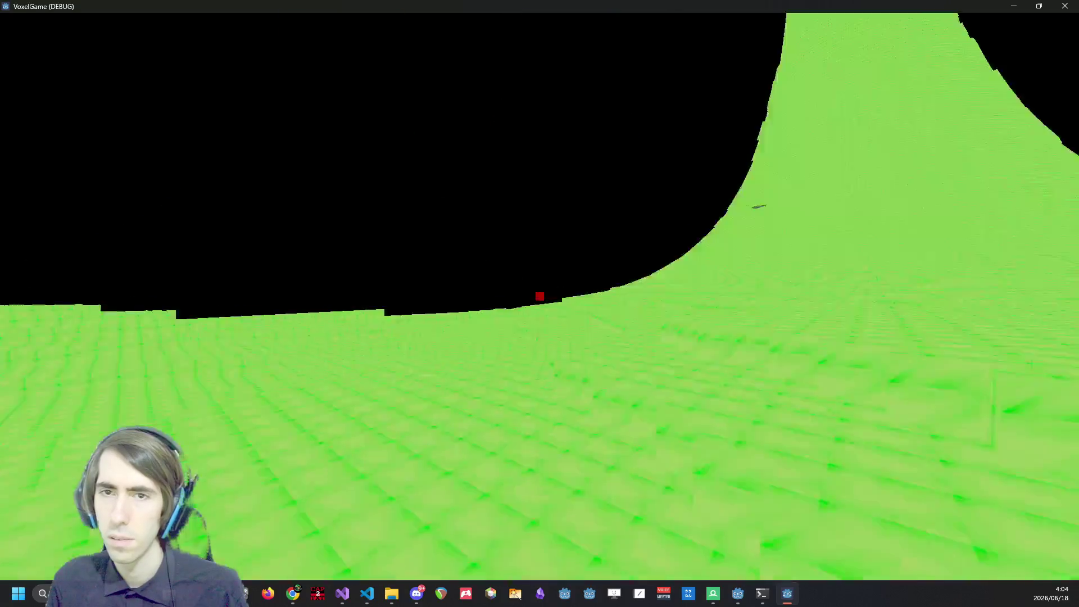
key("s")
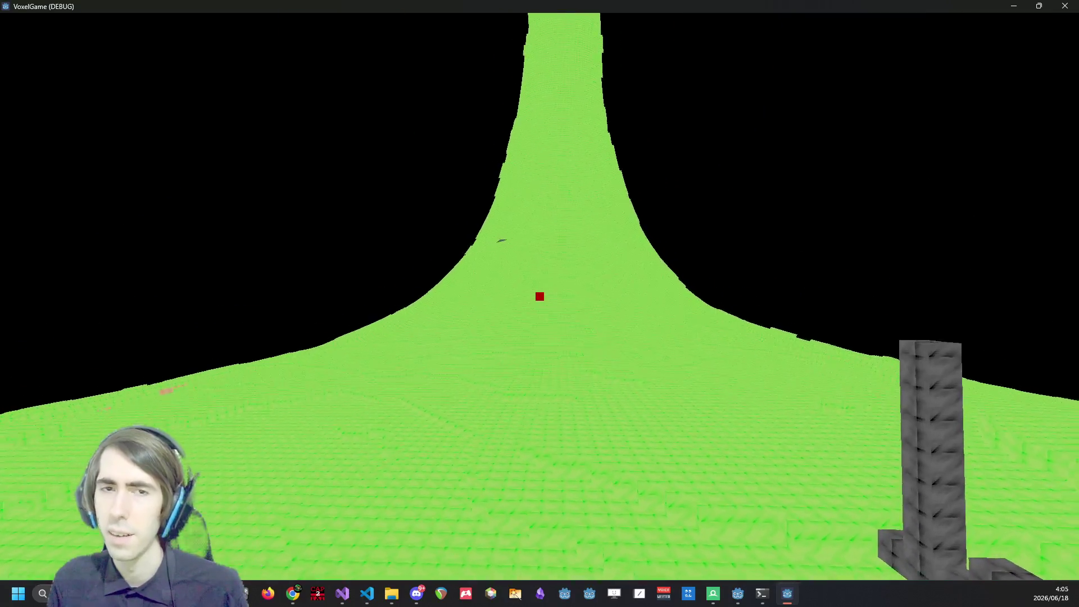
key("s")
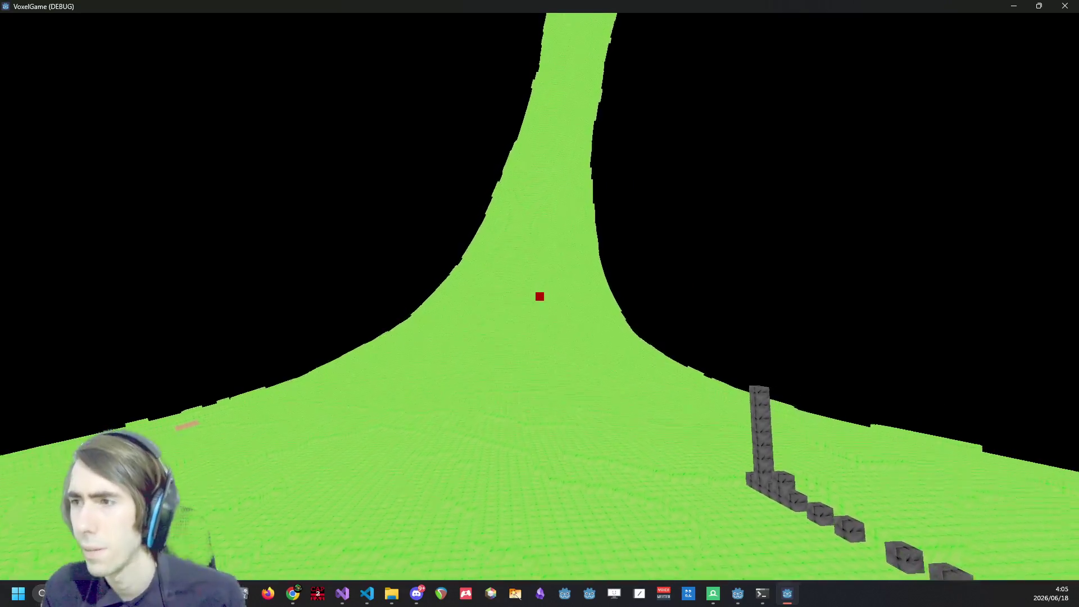
key("s")
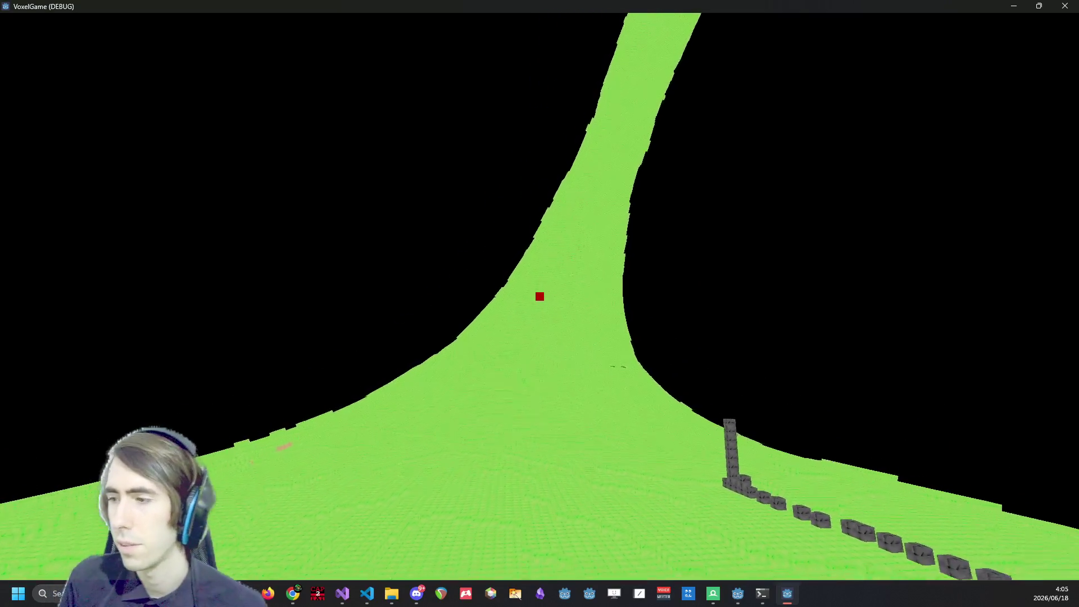
key("s")
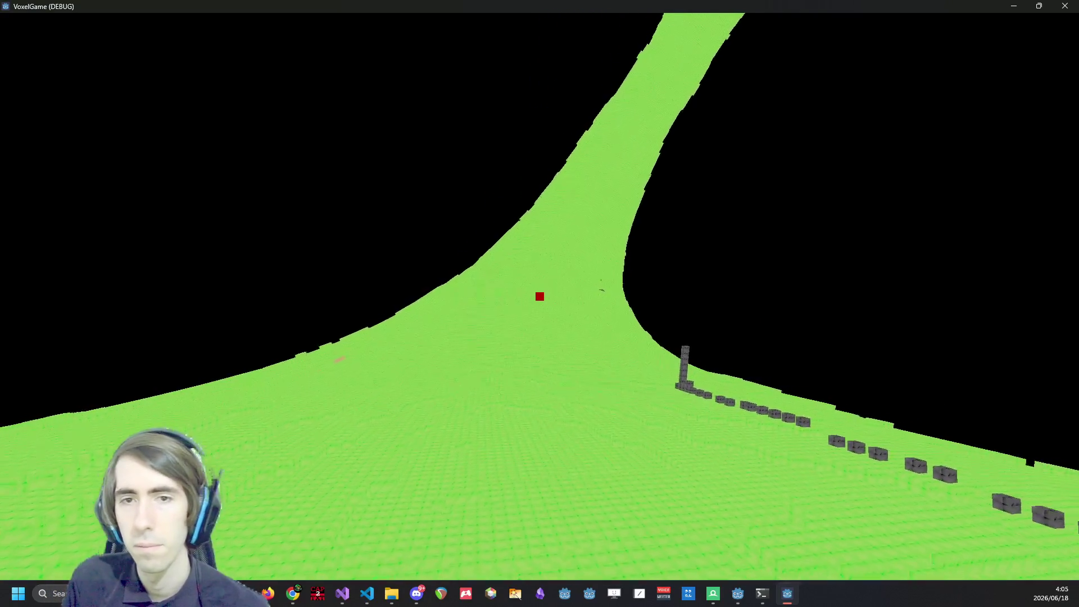
key("s")
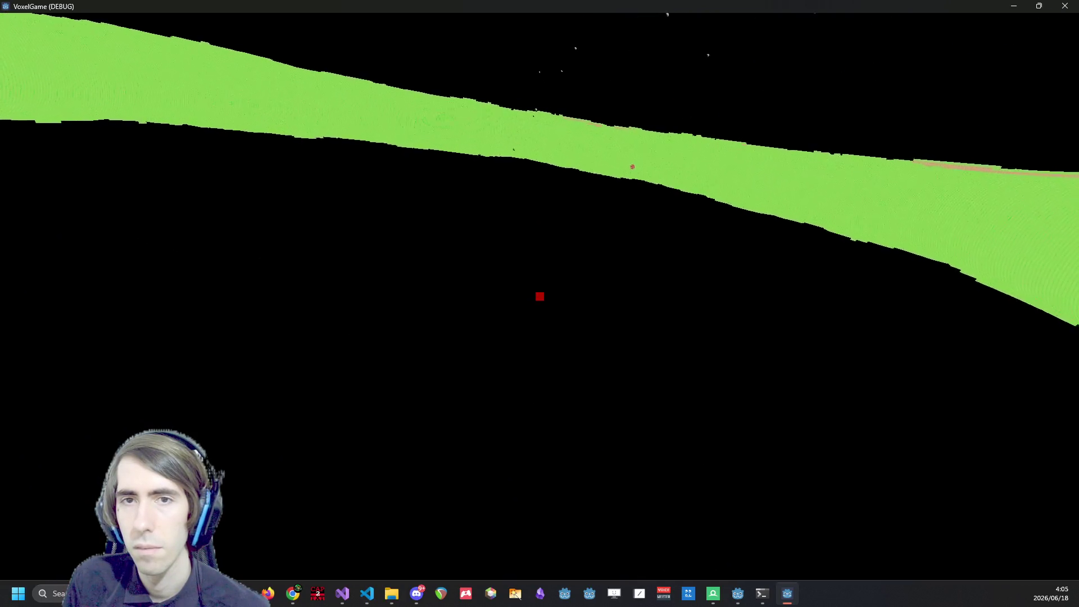
key("r")
Travel and steer along the curving green torus terrain away from the block trail.
key("d")
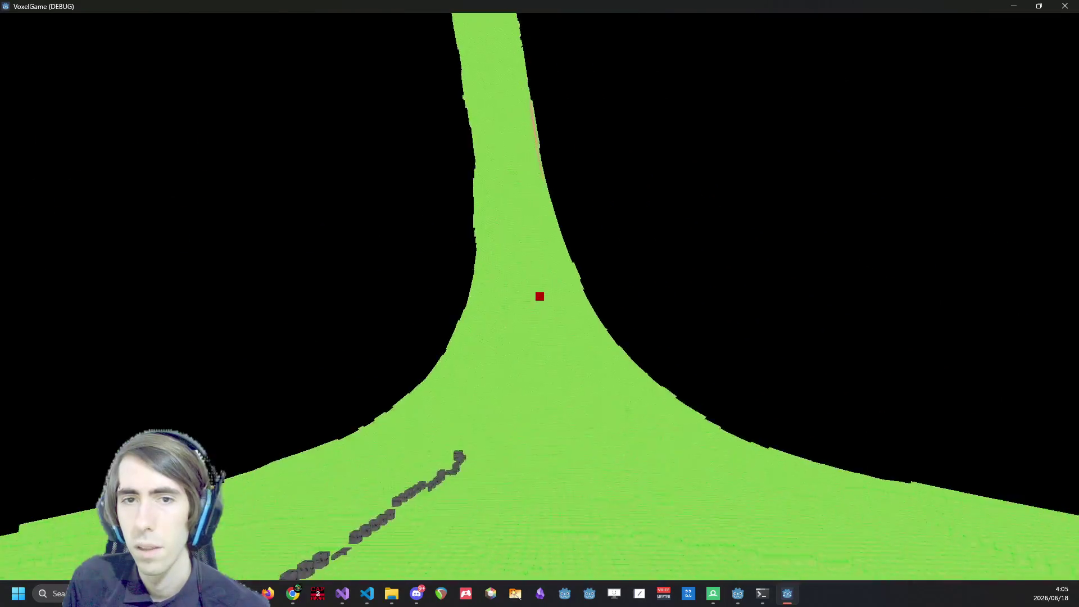
key("w")
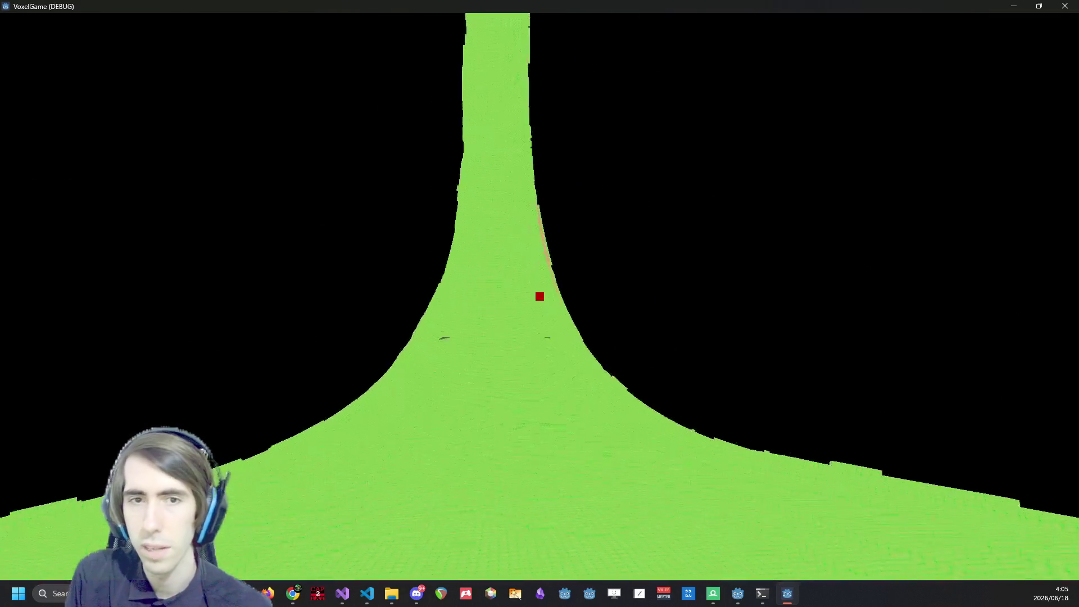
key("w")
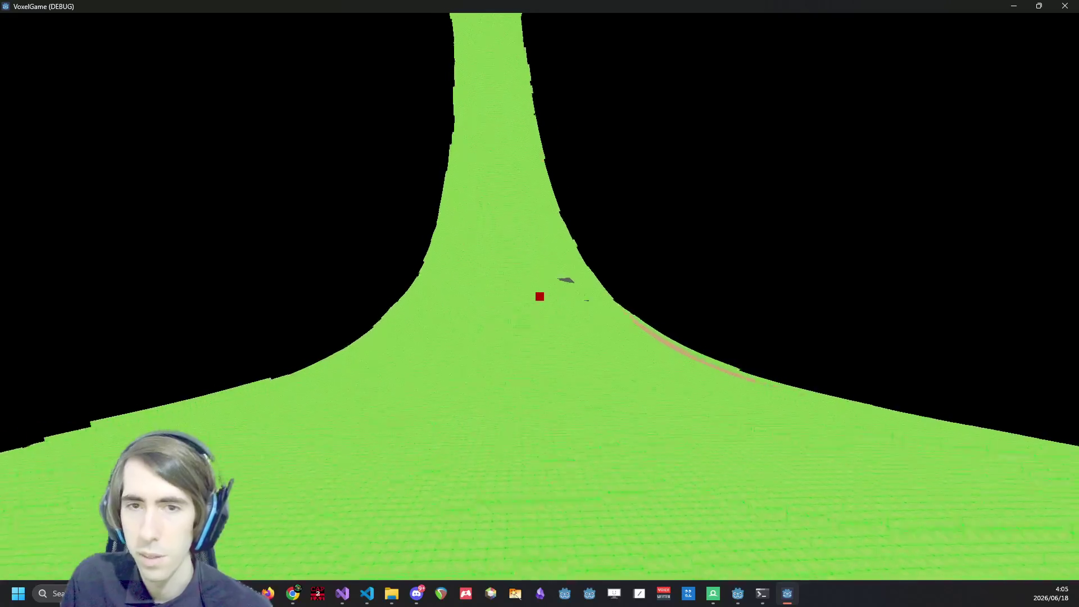
key("a")
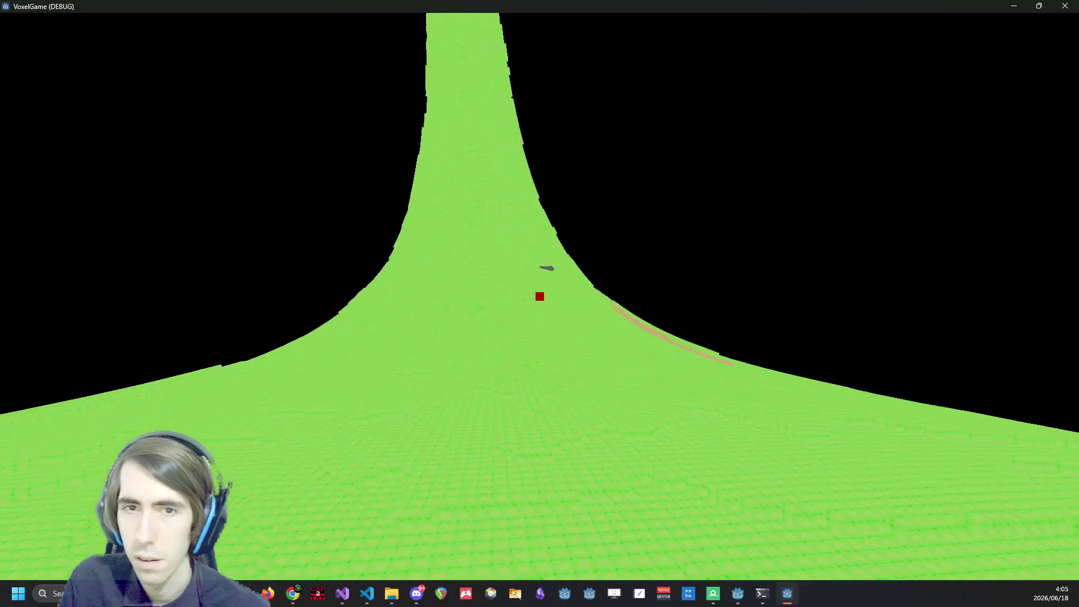
key("d")
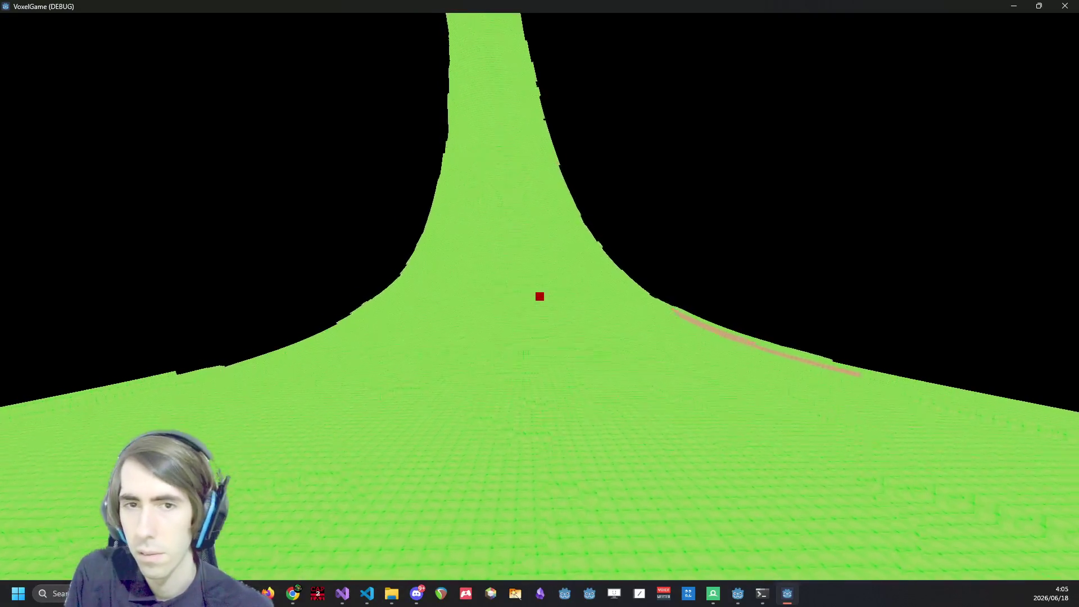
key("a")
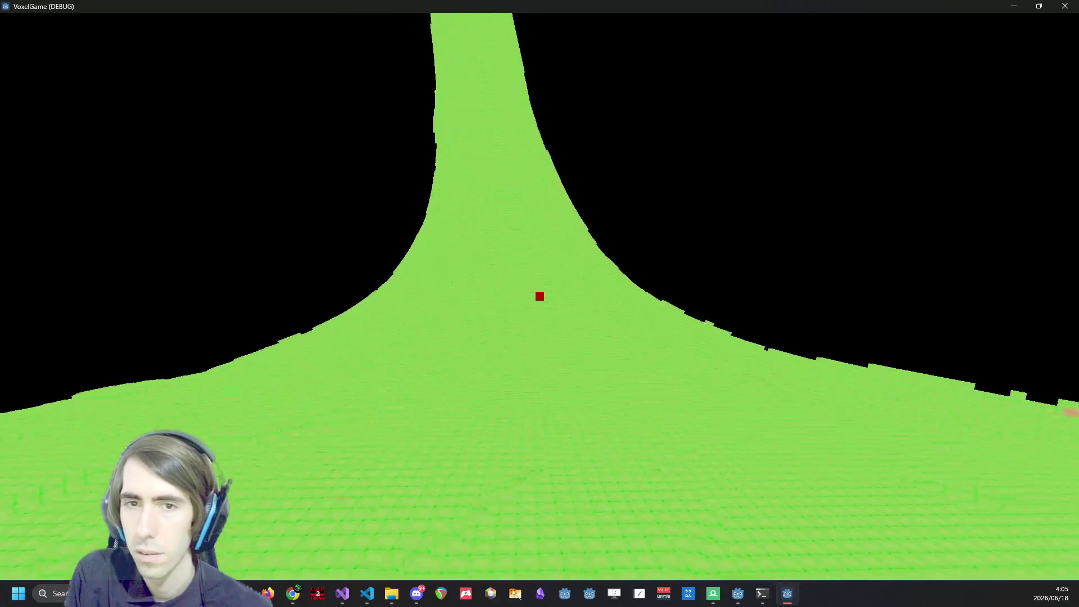
key("a")
key("d")
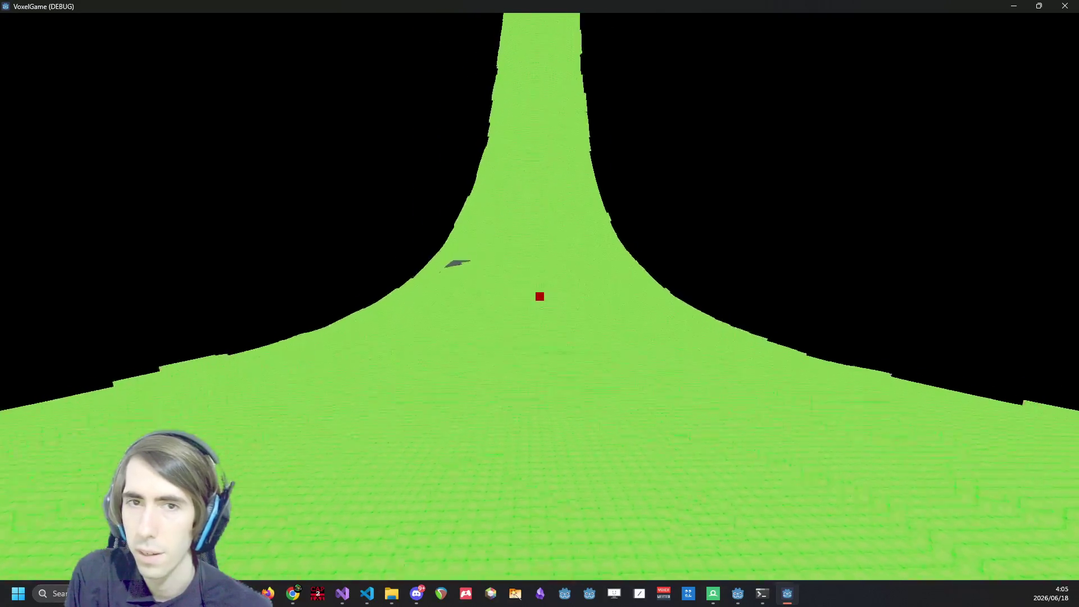
key("a")
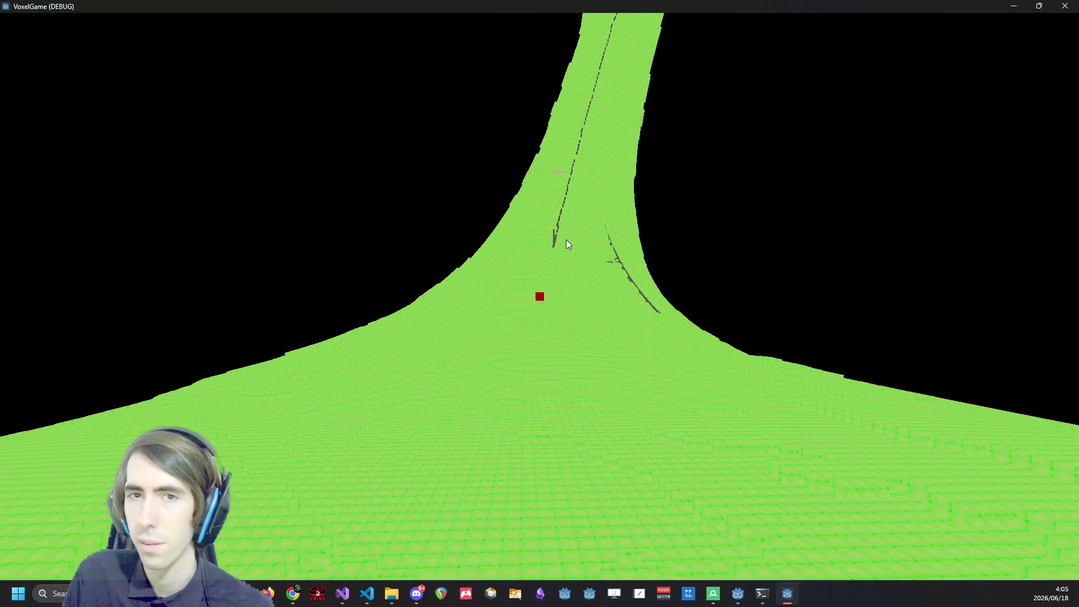
key("s")
Briefly restore Visual Studio, then switch to the OnlineGDB compiler in Chrome.
left_click(343, 593)
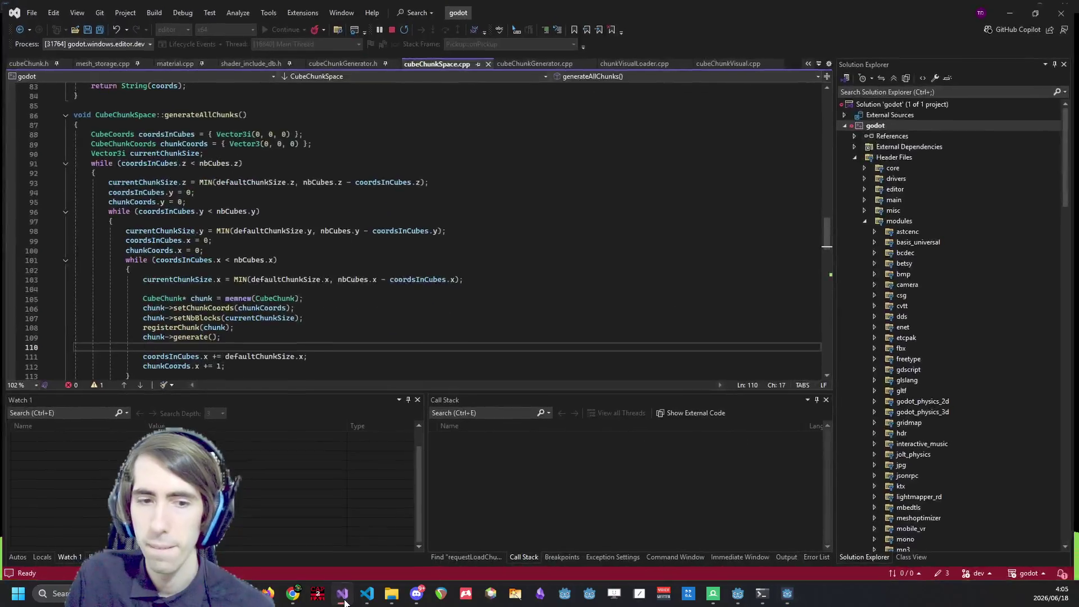
left_click(342, 594)
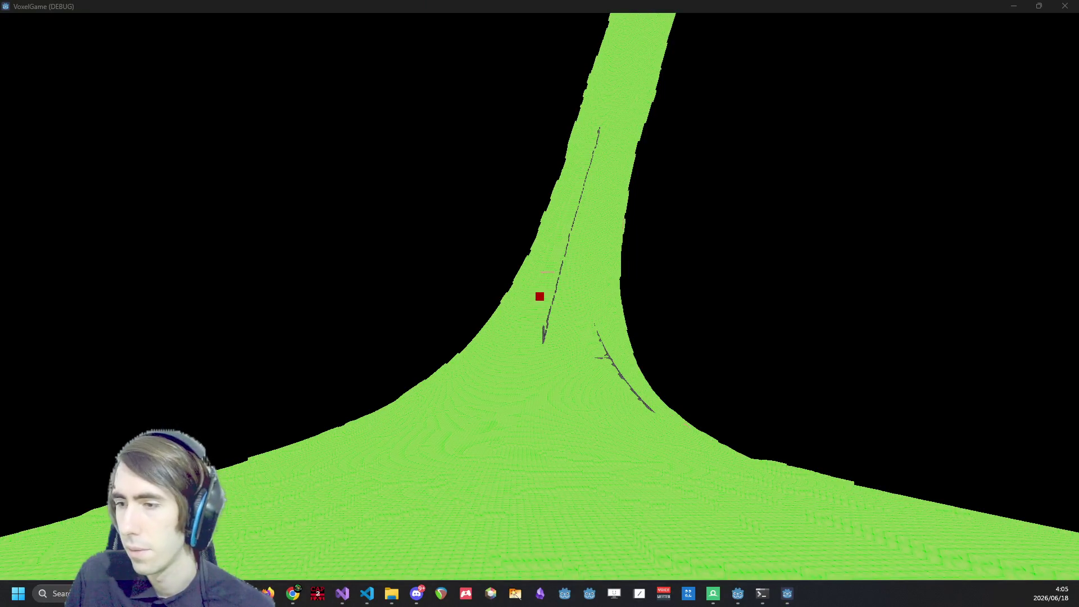
key("alt+Tab")
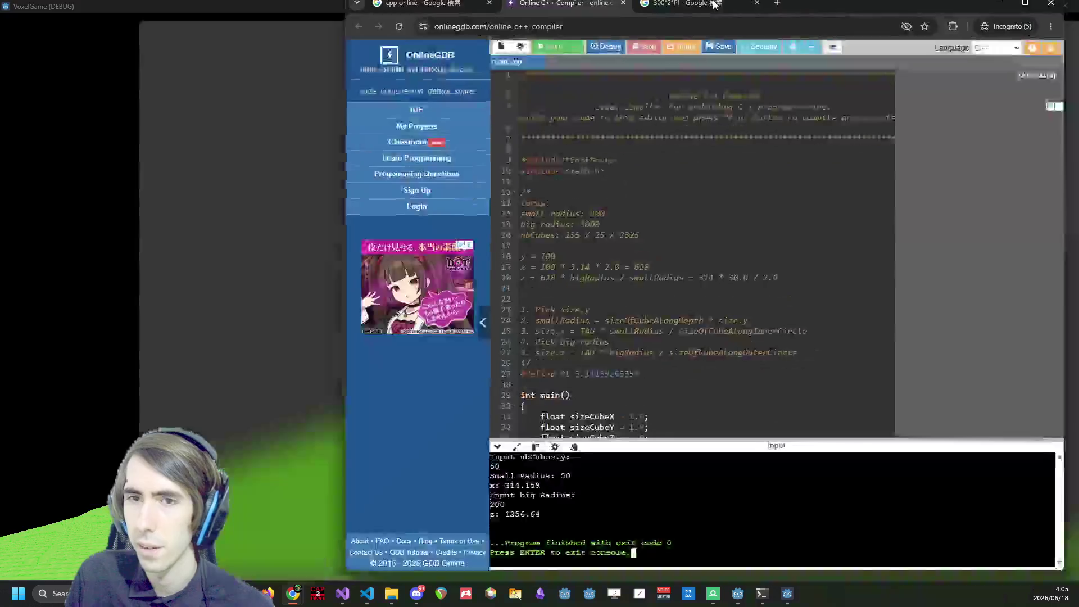
scroll(497, 231, "down", 3)
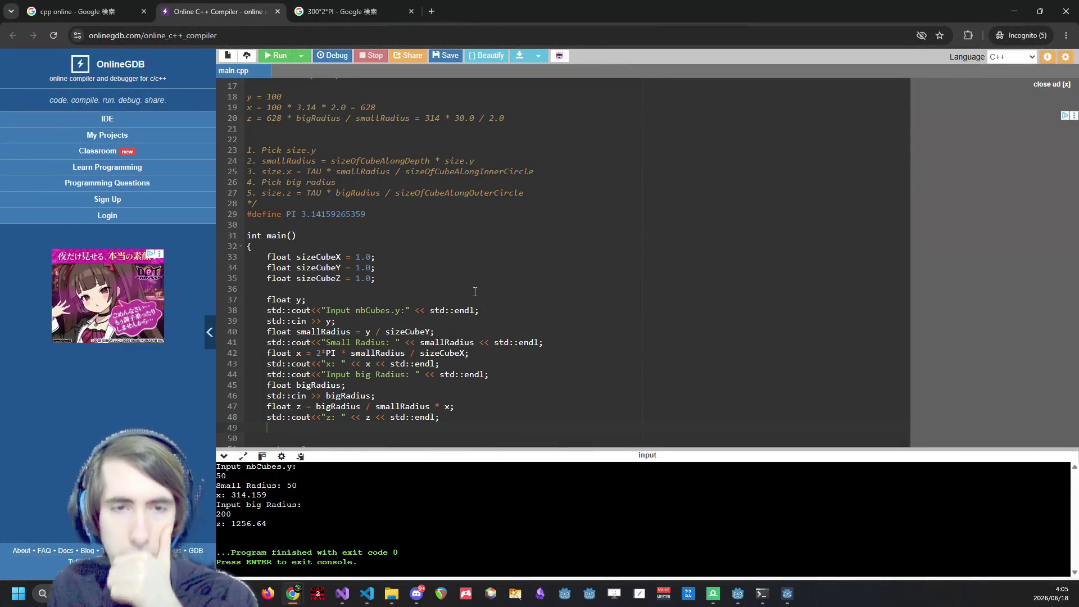
scroll(393, 321, "down", 1)
left_click_drag(467, 401, 467, 405)
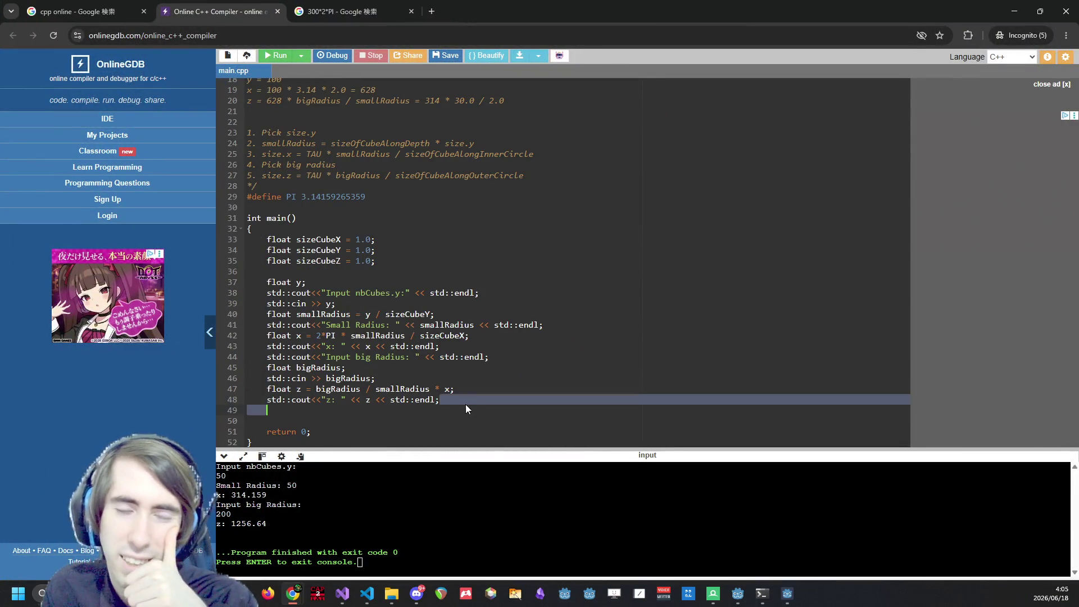
left_click(464, 402)
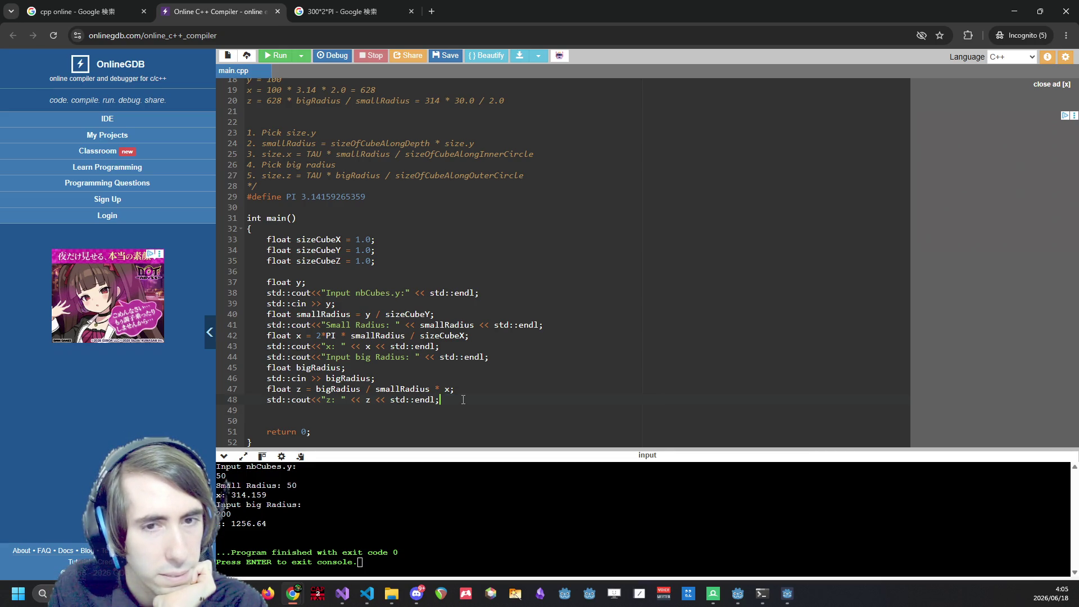
left_click_drag(480, 400, 250, 360)
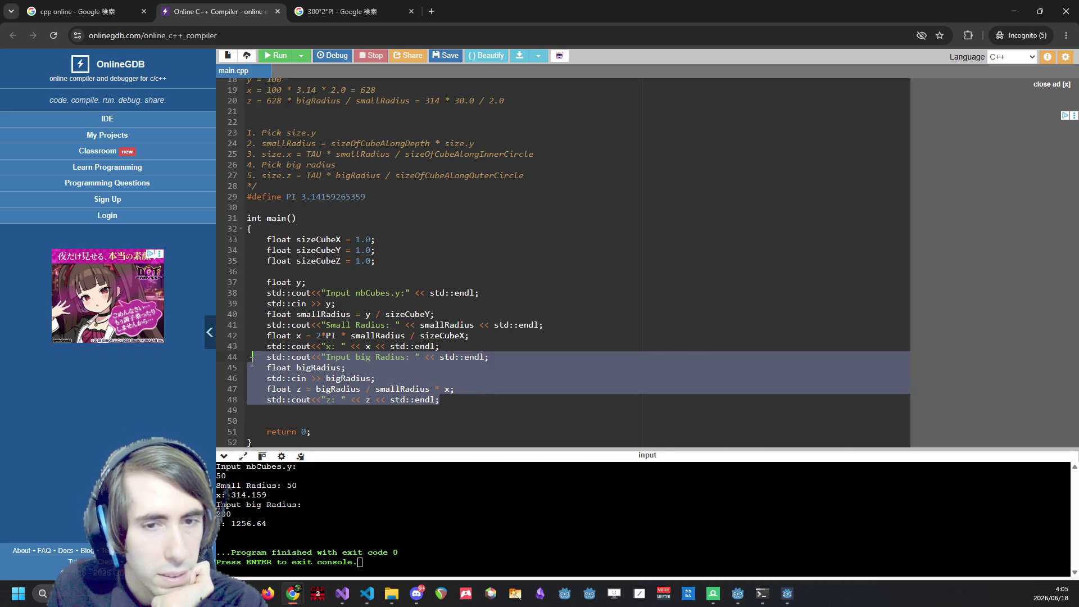
left_click(526, 347)
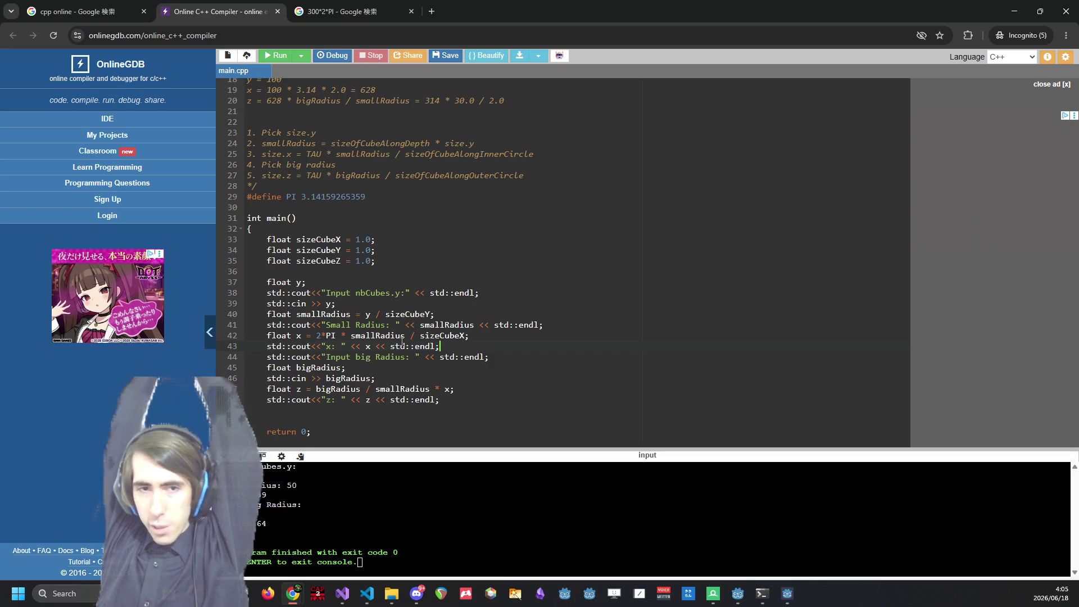
left_click(620, 361)
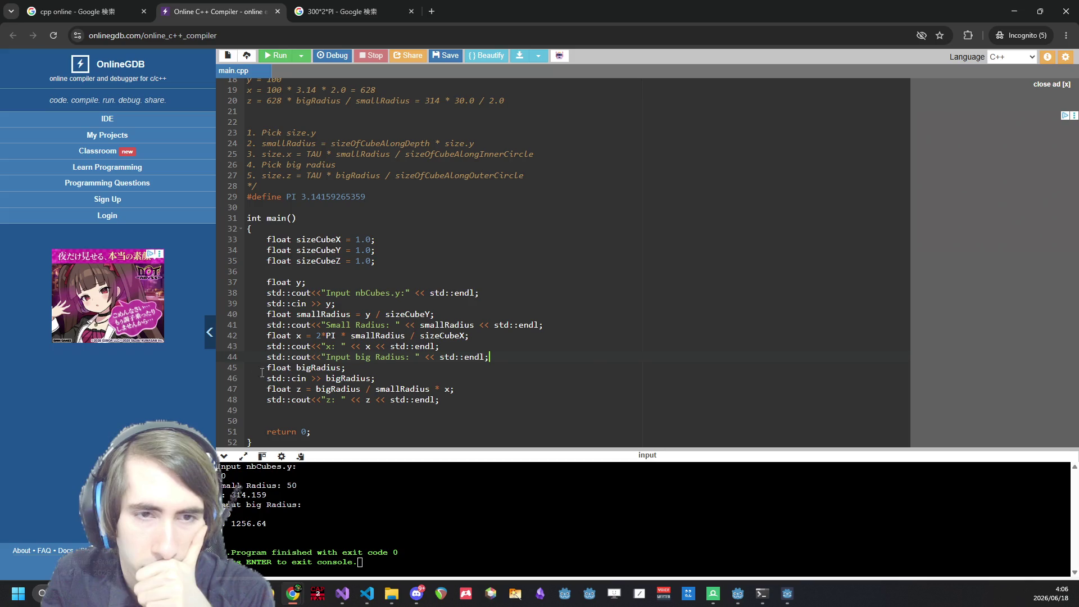
left_click_drag(547, 404, 209, 278)
key("ctrl+c")
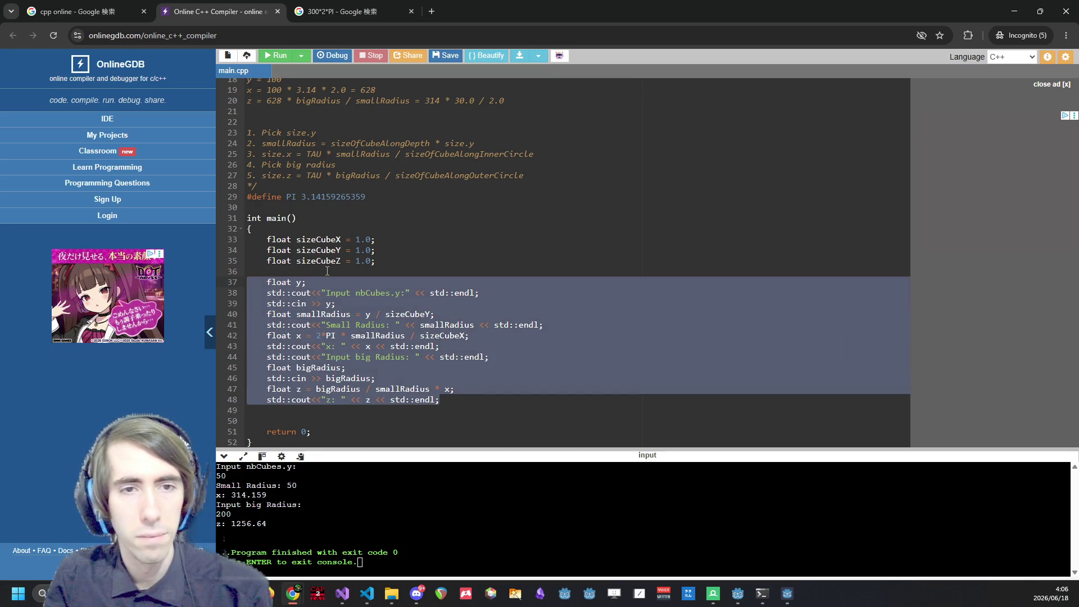
Comment out the original radius calculation with /* */ and paste an uncommented copy below.
left_click(327, 270)
key("Return")
type("/*")
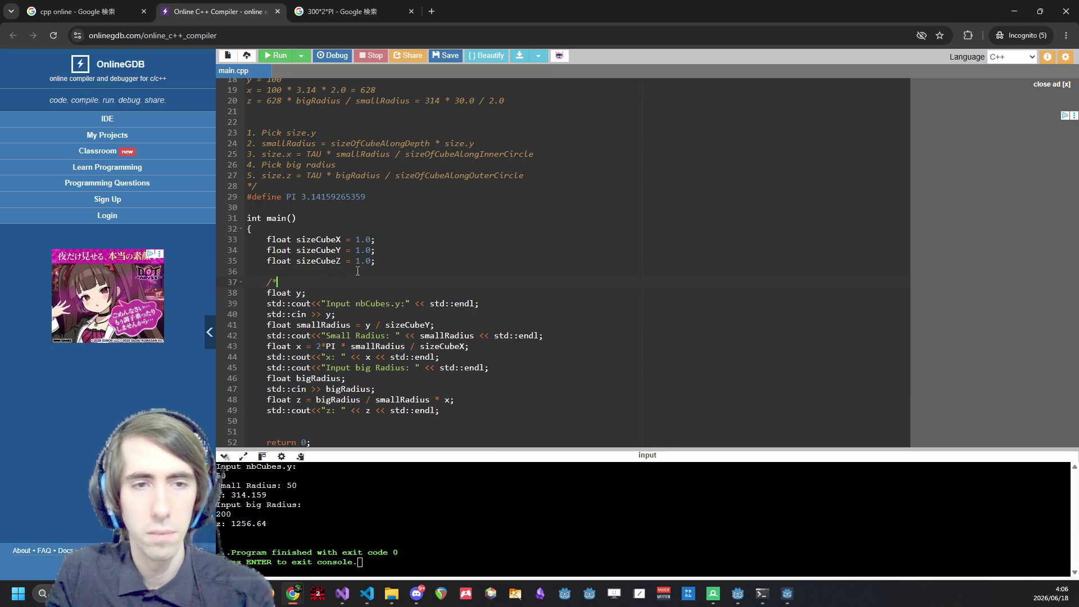
left_click(510, 407)
key("Return")
type("*/")
key("Return")
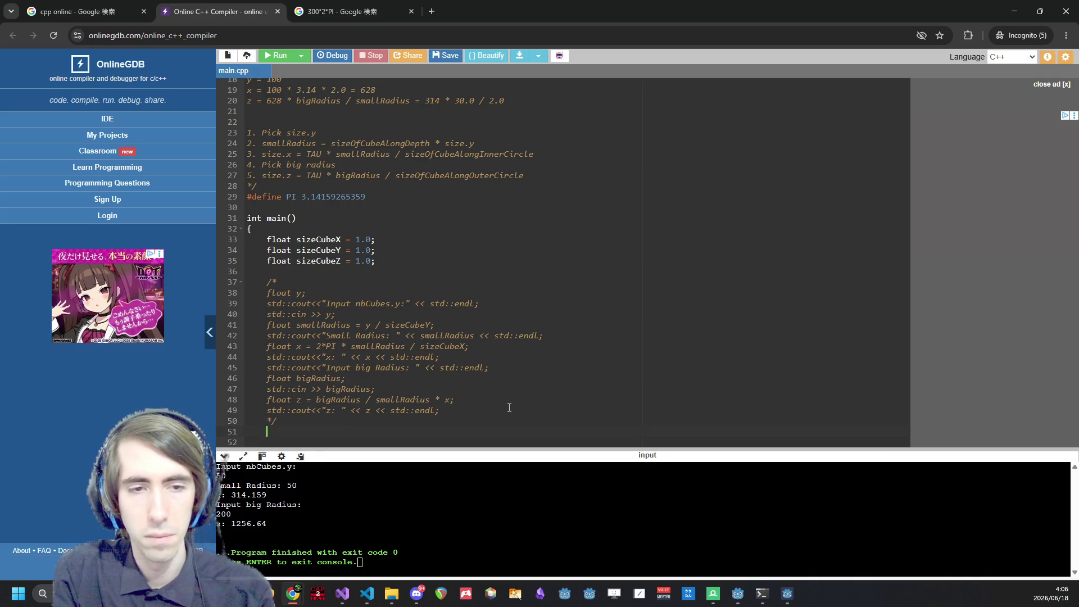
key("ctrl+v")
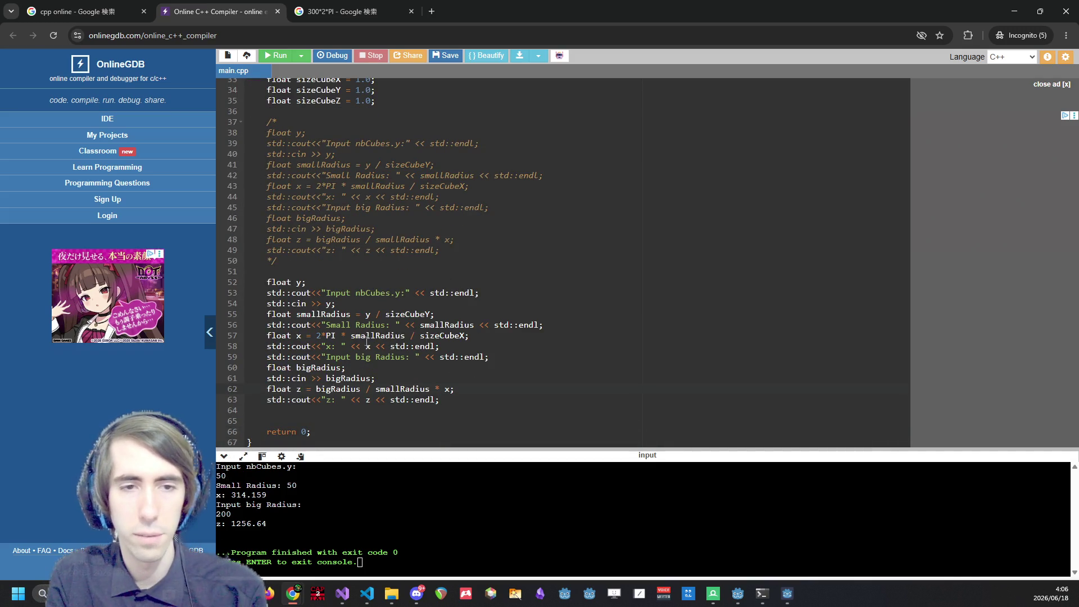
Add a 'float z;' declaration and change the input line to read into z.
key("Left")
key("Left")
key("shift+Home")
key("Up")
key("Up")
key("Return")
key("Up")
type("float z;")
key("Down")
key("Down")
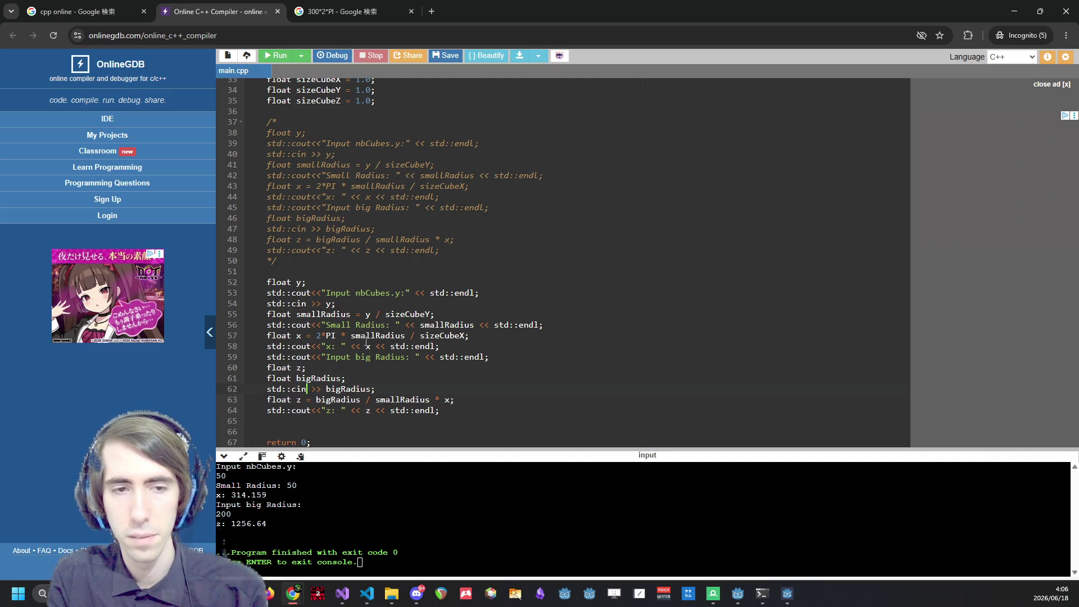
key("ctrl+shift+Left")
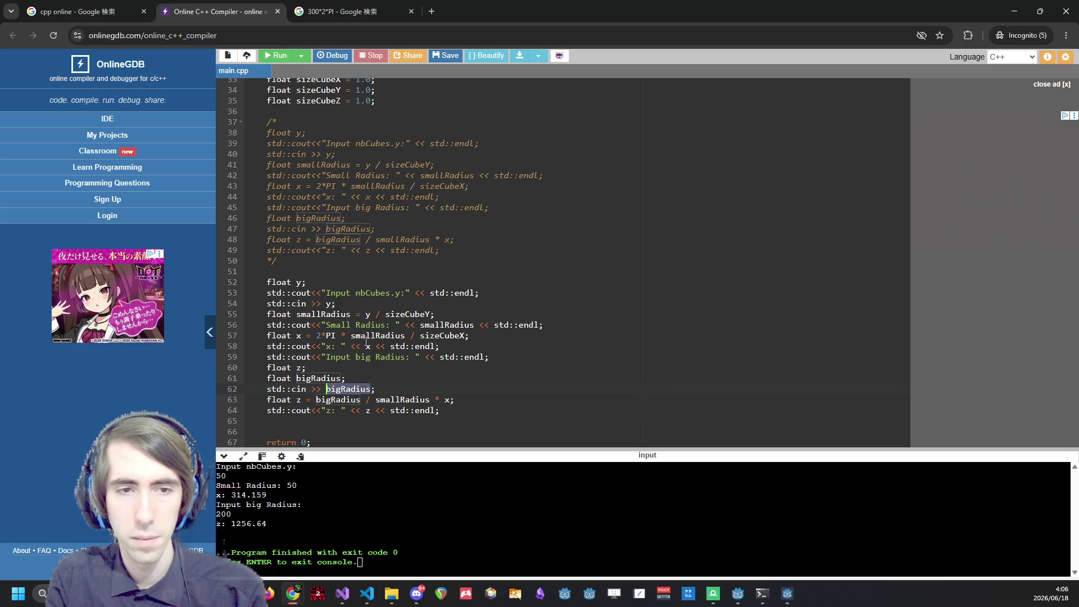
type("z")
Change the prompt to 'Input z:' and the printed label to 'big radius'.
double_click(372, 359)
key("BackSpace")
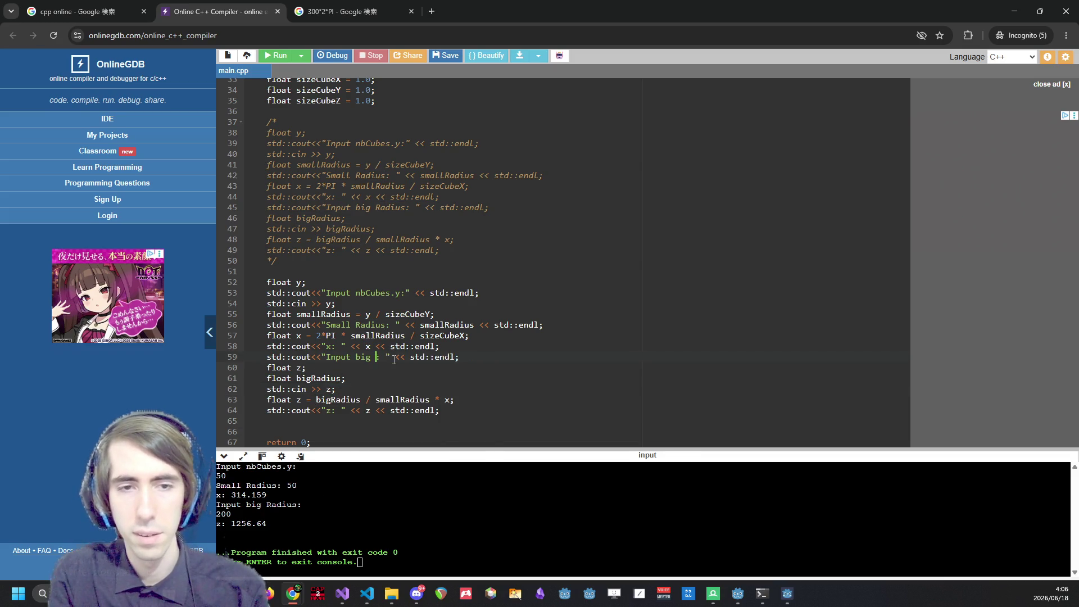
key("BackSpace")
key("BackSpace")
key("BackSpace")
type("z")
left_click(332, 410)
key("BackSpace")
type("big radius")
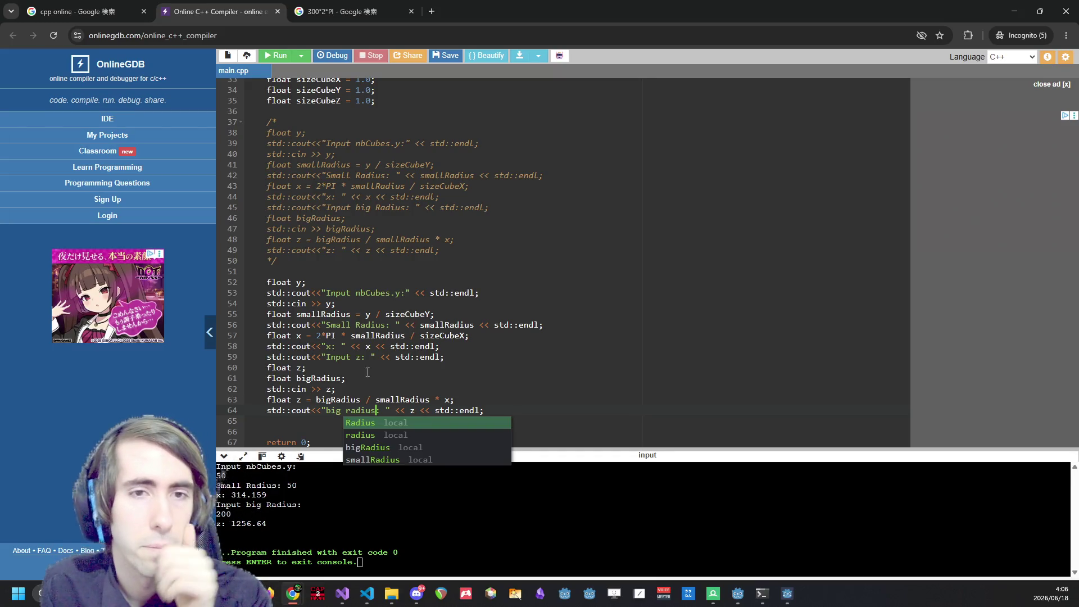
scroll(389, 325, "up", 10)
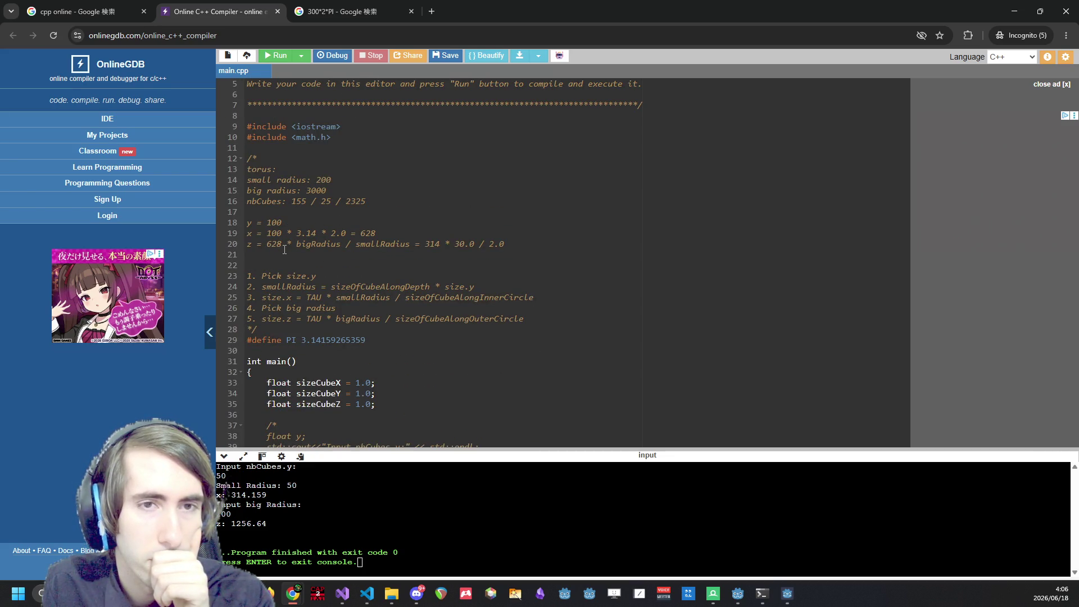
left_click_drag(262, 319, 523, 319)
left_click(525, 319)
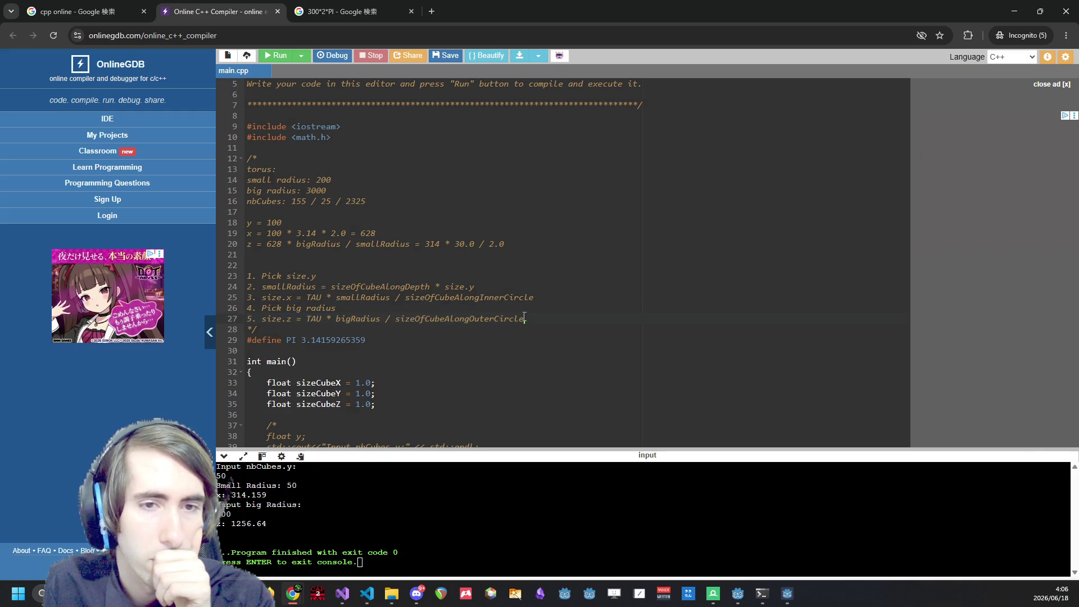
left_click_drag(262, 319, 290, 322)
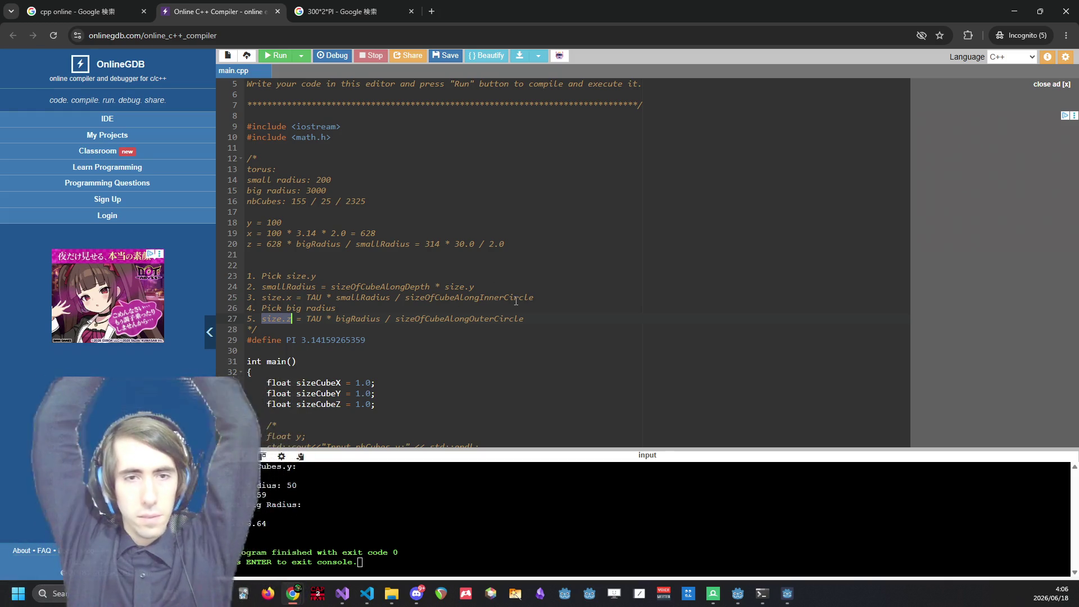
scroll(494, 286, "down", 6)
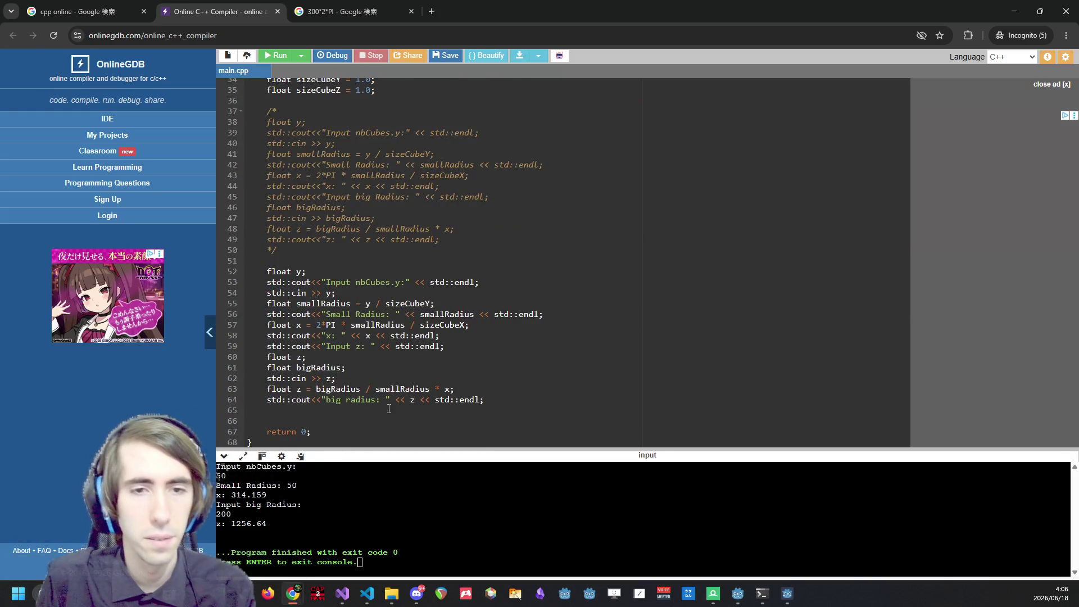
double_click(337, 389)
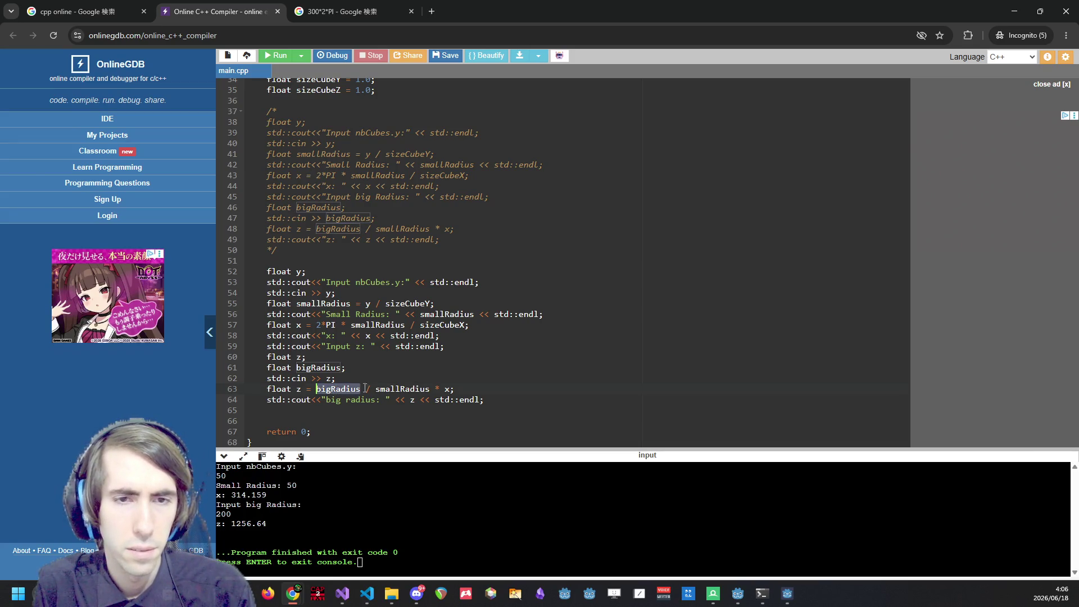
double_click(414, 388)
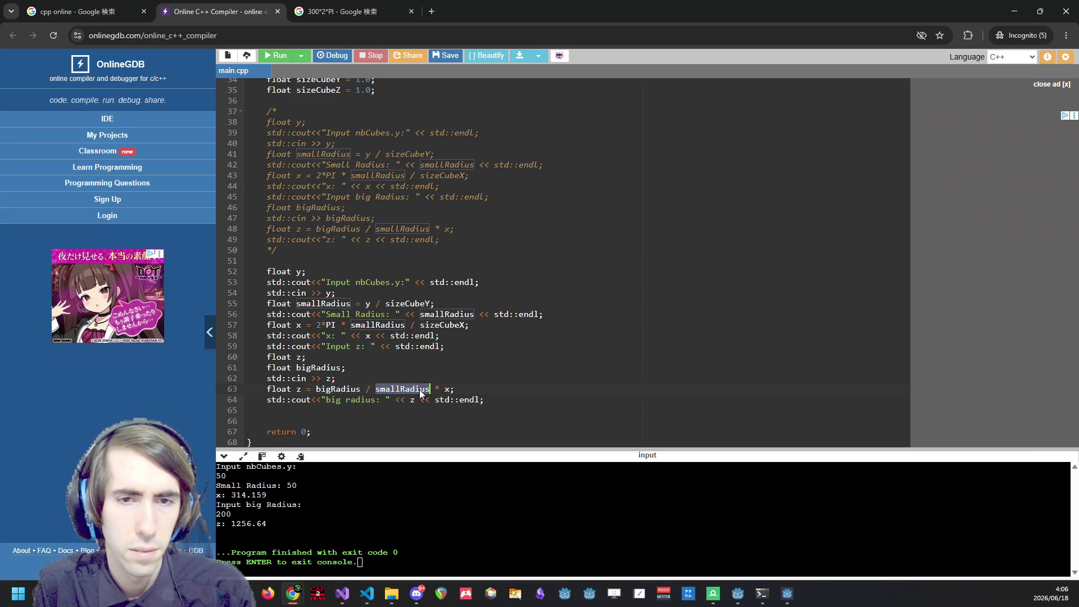
scroll(445, 382, "up", 4)
scroll(446, 380, "up", 3)
scroll(447, 378, "down", 1)
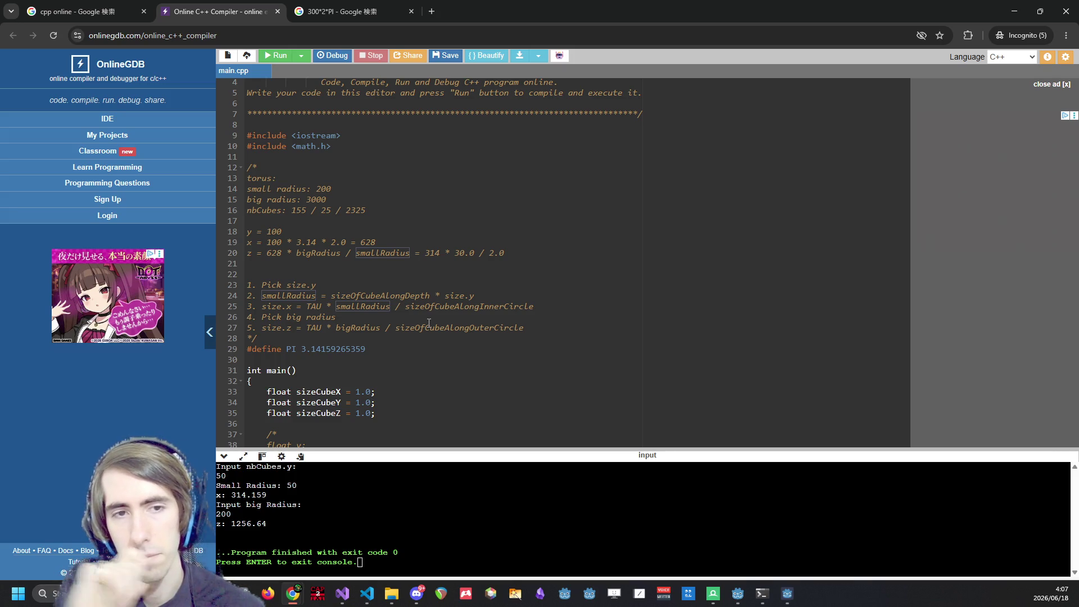
scroll(429, 323, "down", 5)
scroll(436, 324, "up", 5)
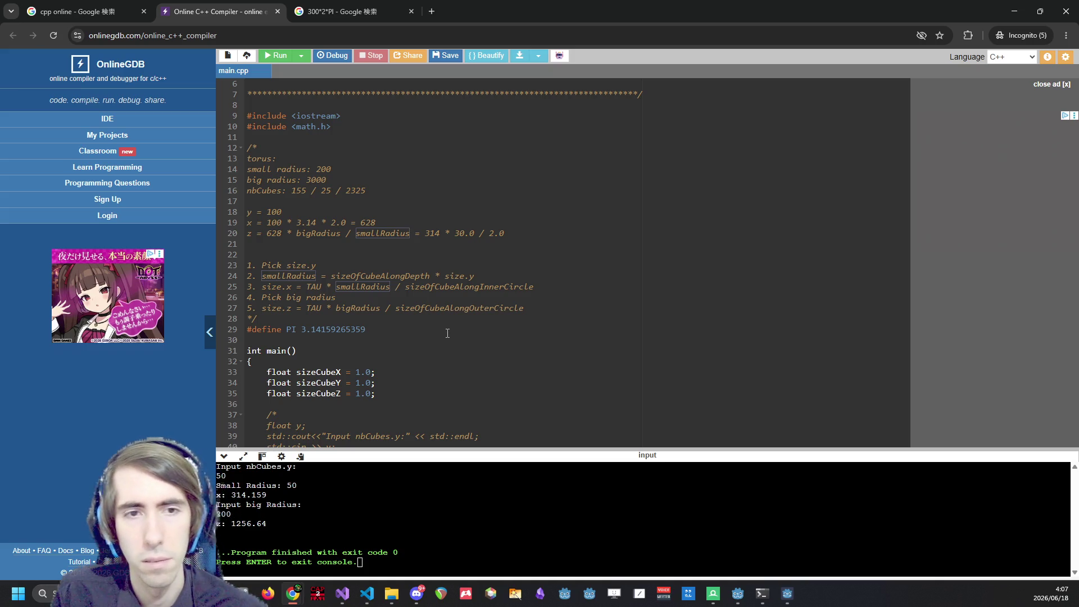
double_click(360, 309)
key("ctrl+c")
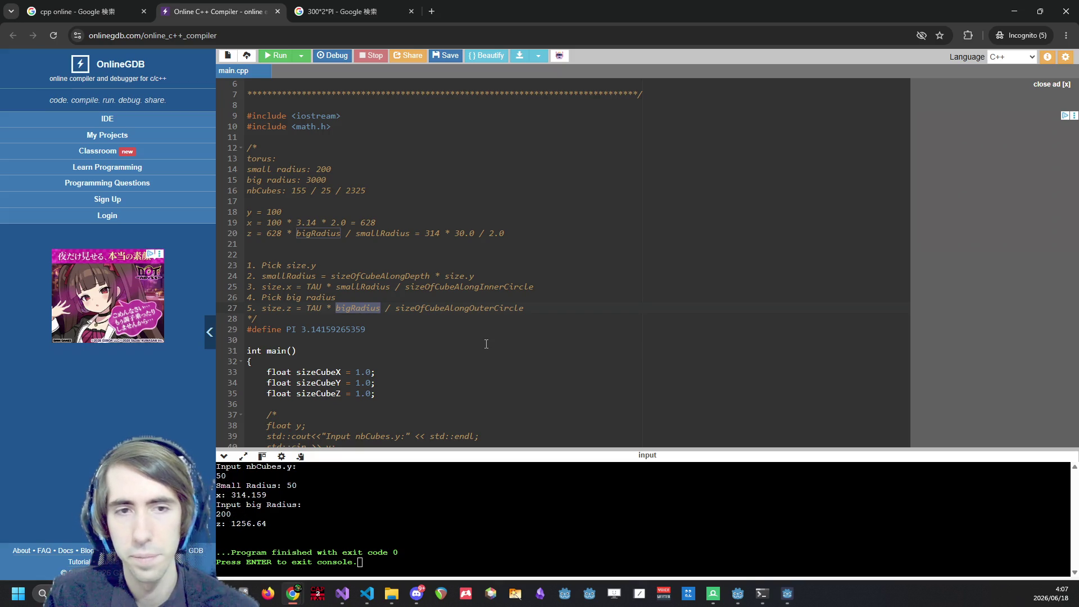
Rename the formula's result variable on line 63 to bigRadius.
scroll(486, 343, "down", 5)
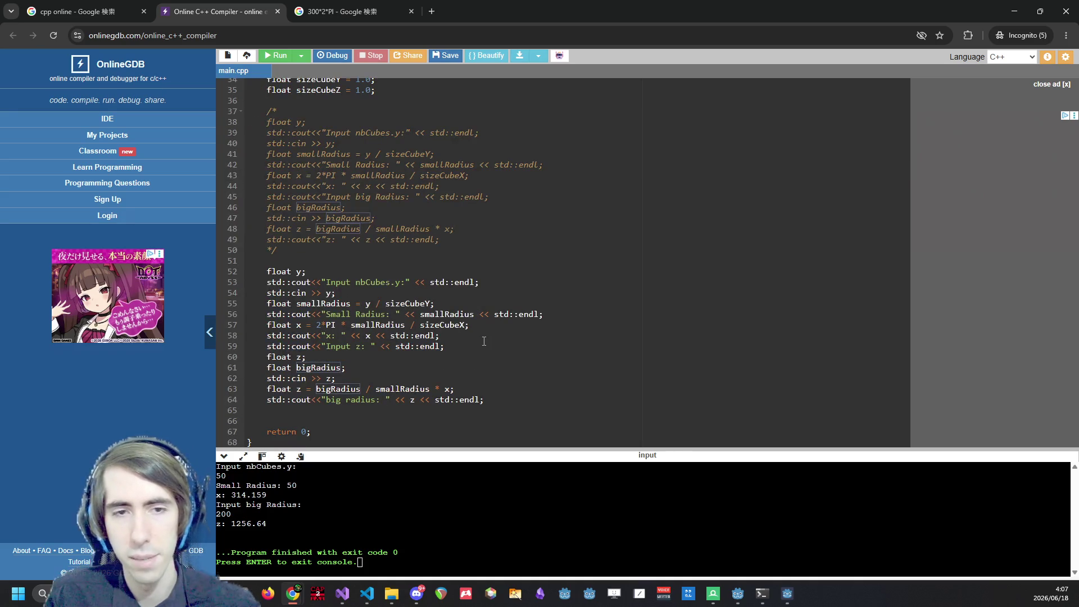
double_click(299, 357)
double_click(328, 378)
left_click(326, 378)
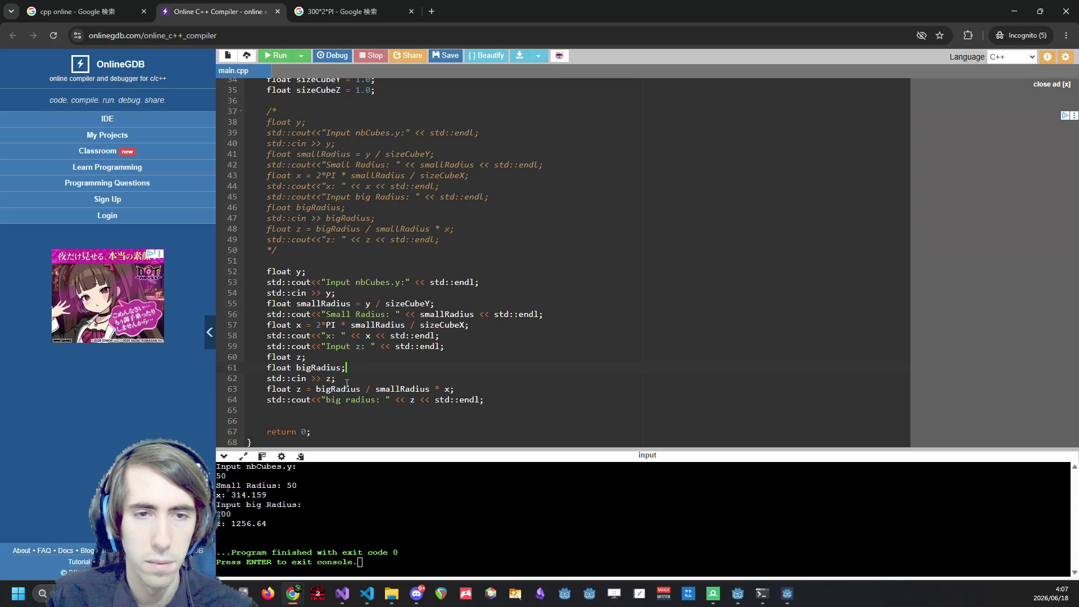
double_click(337, 390)
left_click(301, 390)
key("BackSpace")
key("ctrl+v")
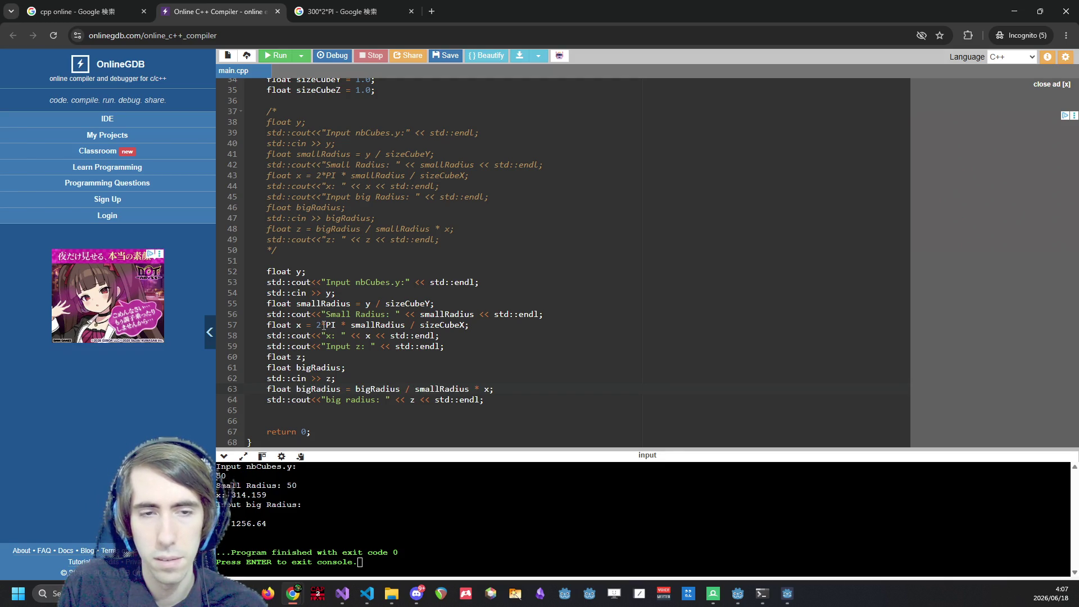
Replace the formula's right-hand side so it reads z / (2*PI).
key("ctrl+shift+Left")
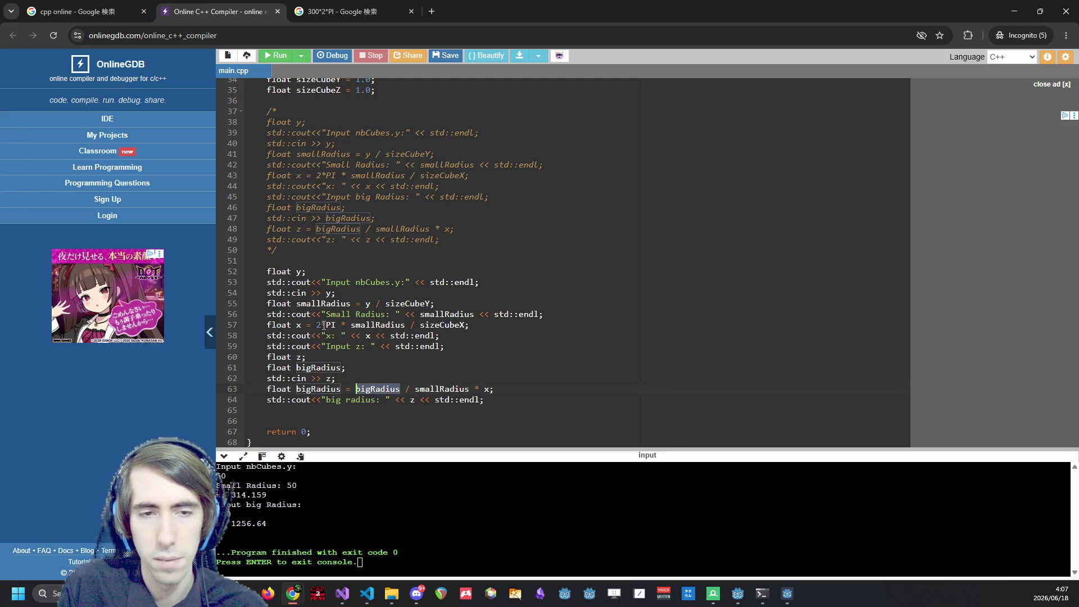
type("z")
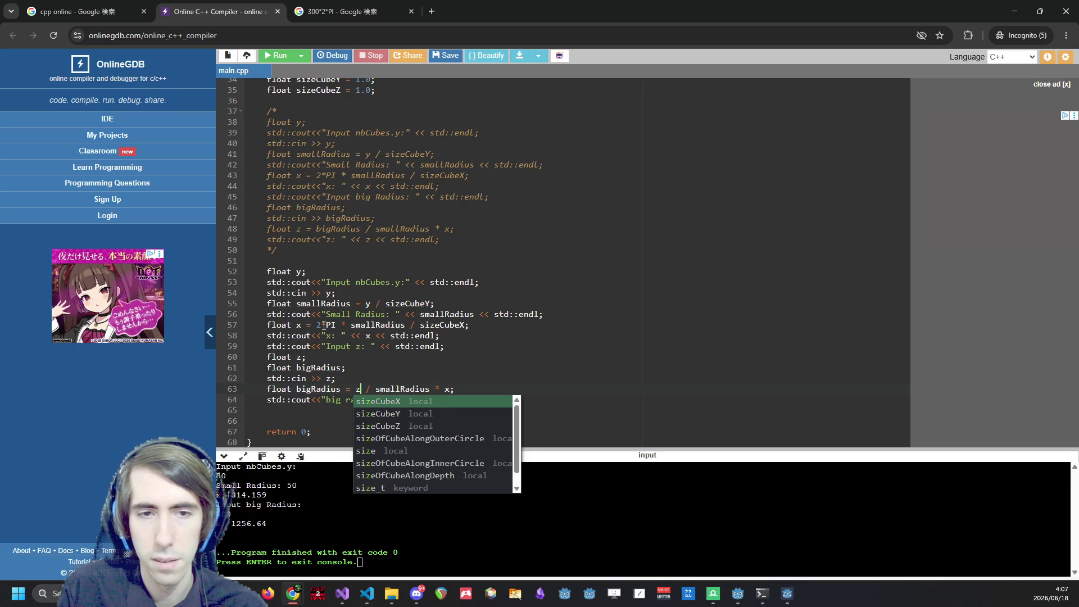
key("Right")
key("Right")
key("Right")
key("ctrl+shift+Right")
key("ctrl+shift+Right")
key("ctrl+shift+Right")
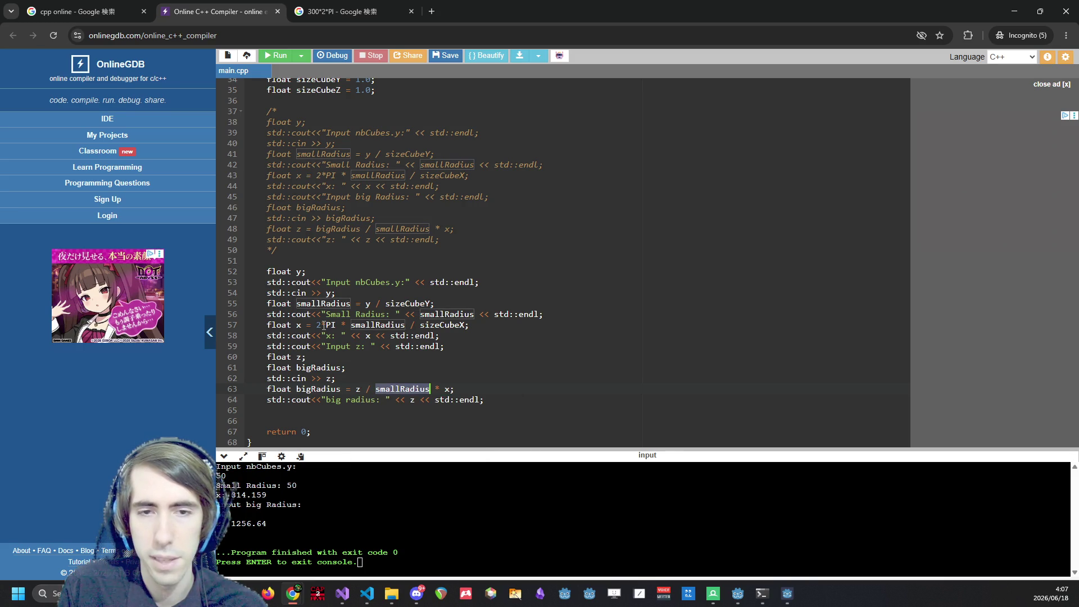
type("(2*PI")
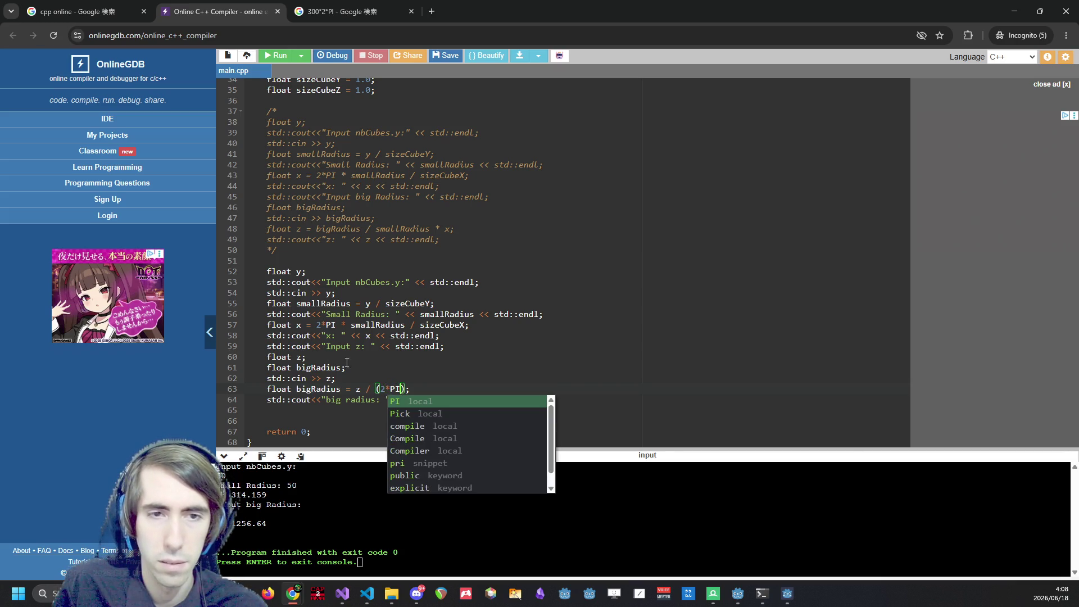
Delete the old bigRadius declaration, print bigRadius, and run to get 318.31.
left_click_drag(347, 363, 208, 366)
key("BackSpace")
key("BackSpace")
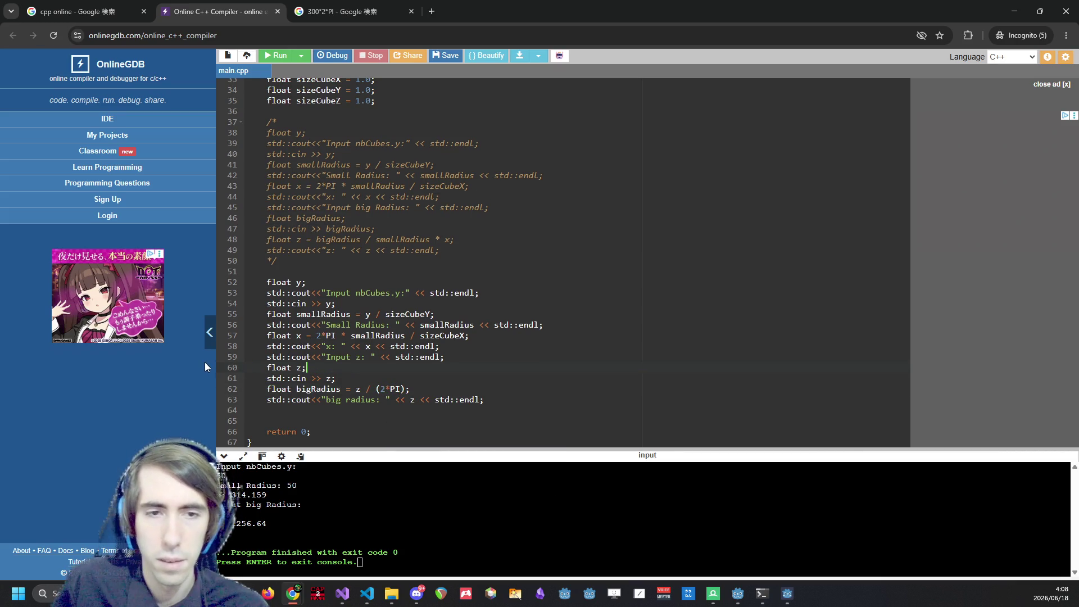
left_click(416, 400)
type("bir")
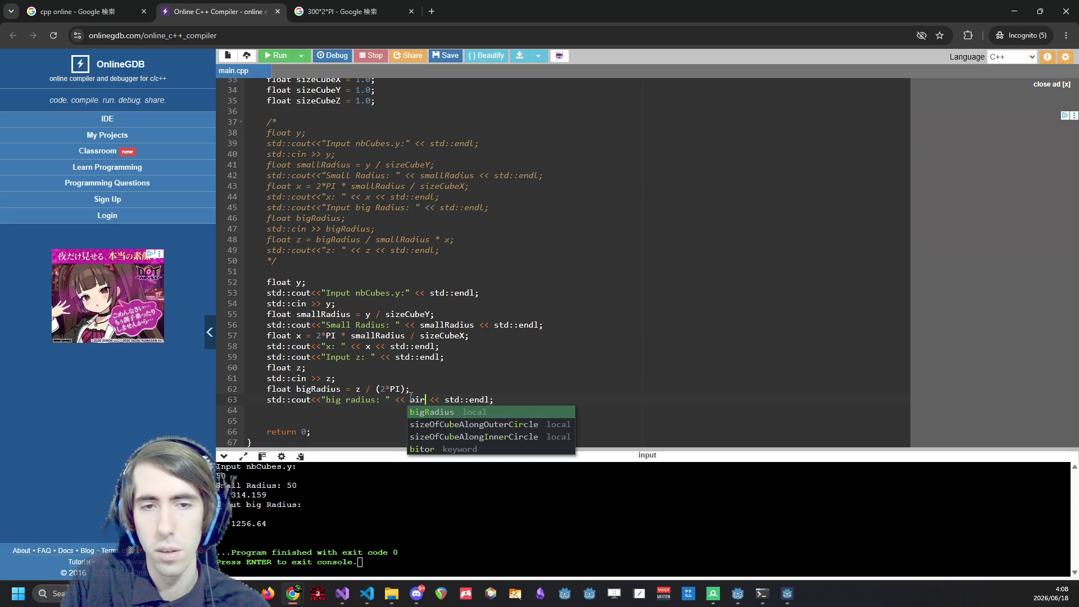
key("BackSpace")
type("gR")
key("Return")
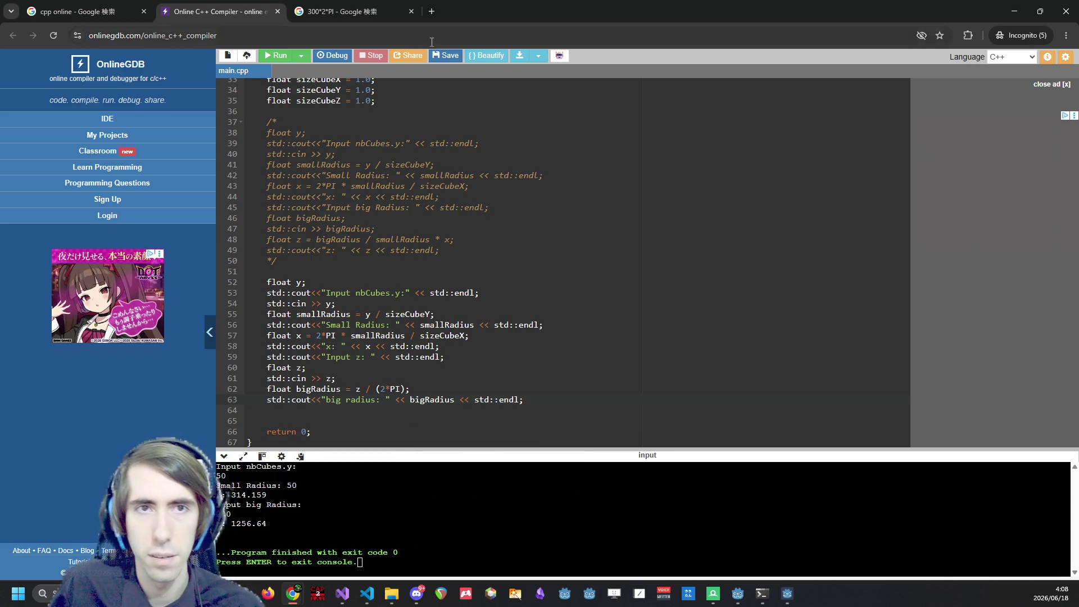
left_click(275, 55)
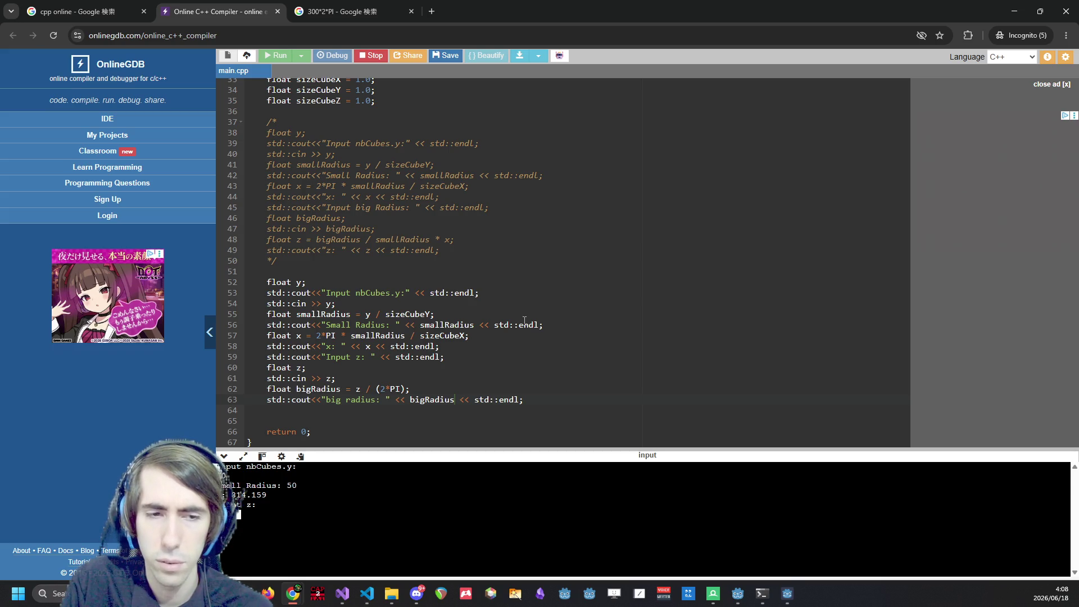
key("Return")
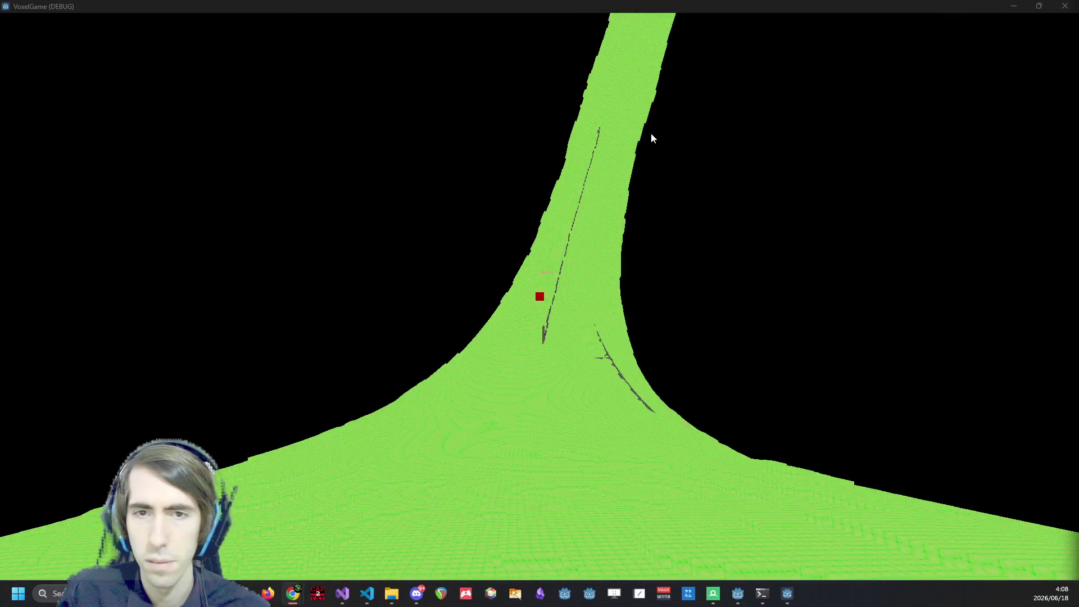
Close the game, set Nb Cubes z to 2000 and Big Radius to 318, then run the project.
left_click(1066, 5)
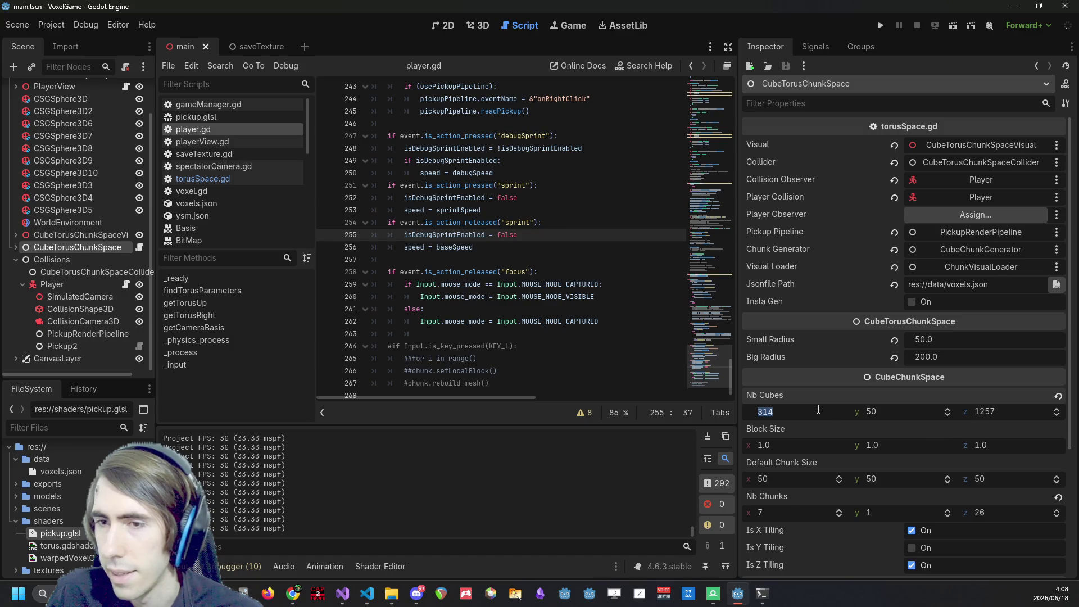
left_click(1003, 412)
type("2")
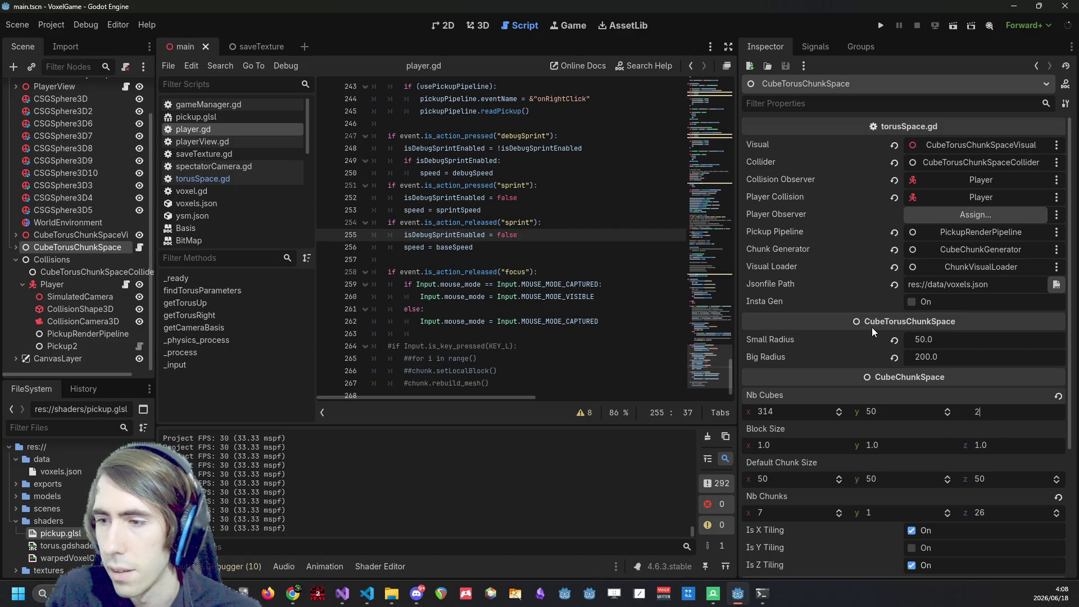
type("000")
key("Return")
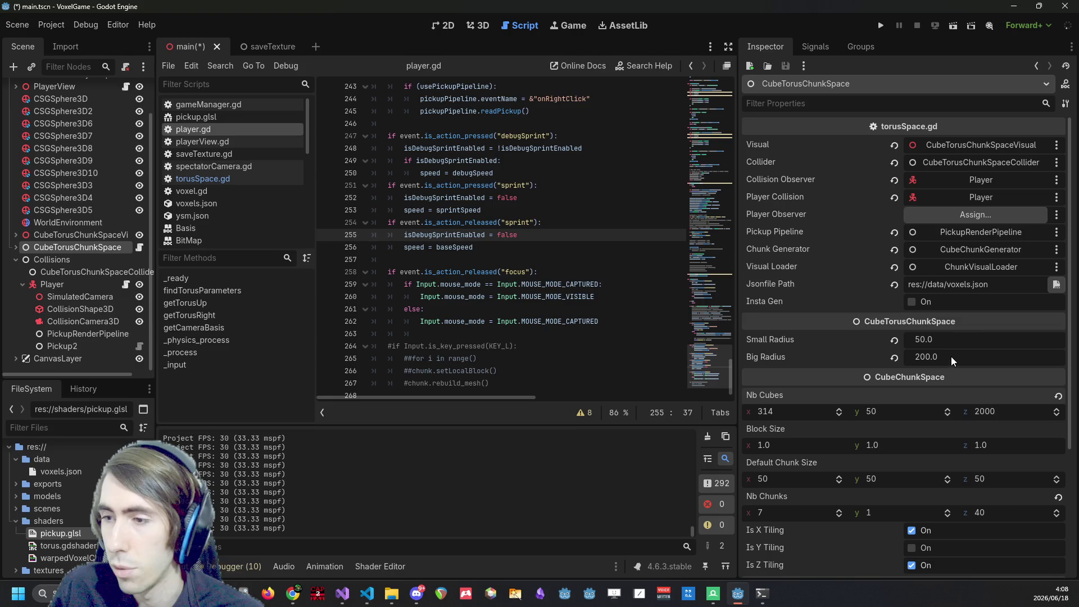
left_click(988, 356)
type("318")
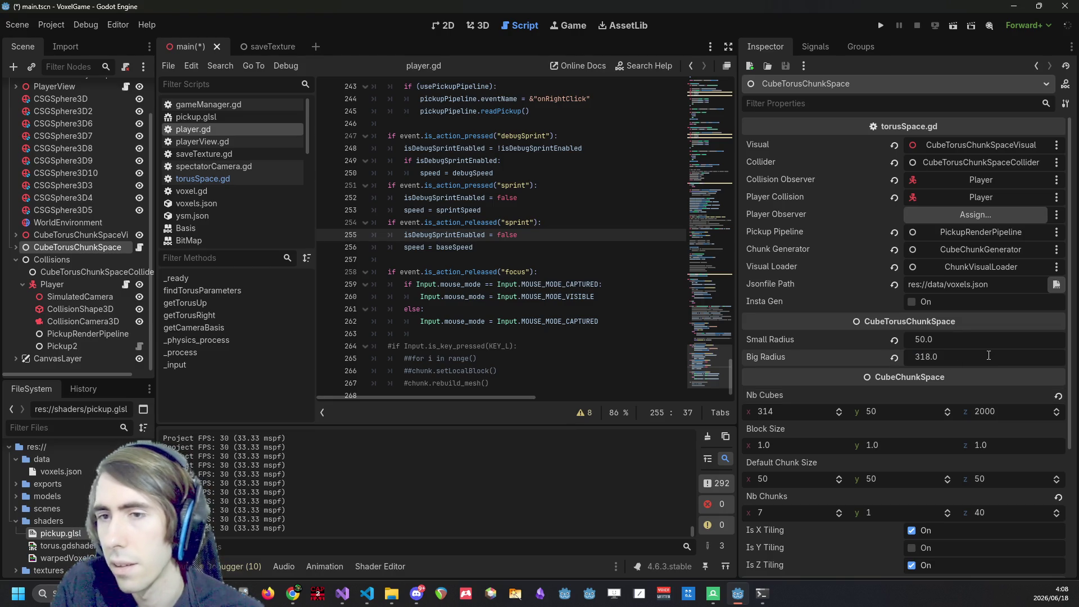
left_click(880, 25)
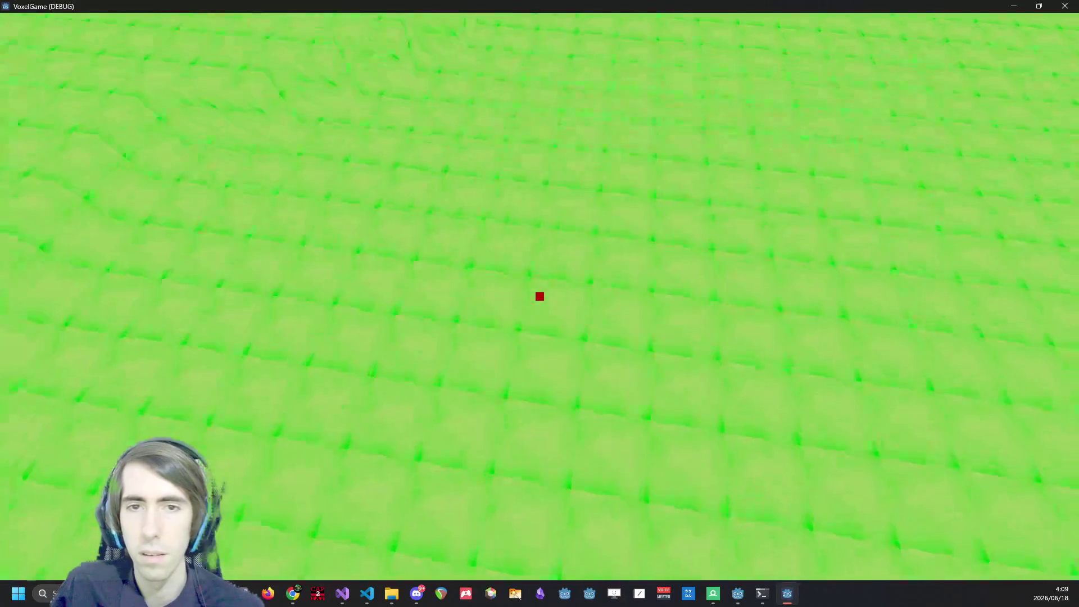
Fly up over the dirt path, sink through dirt and stone, then rise and descend toward the dirt strip.
left_click(539, 296)
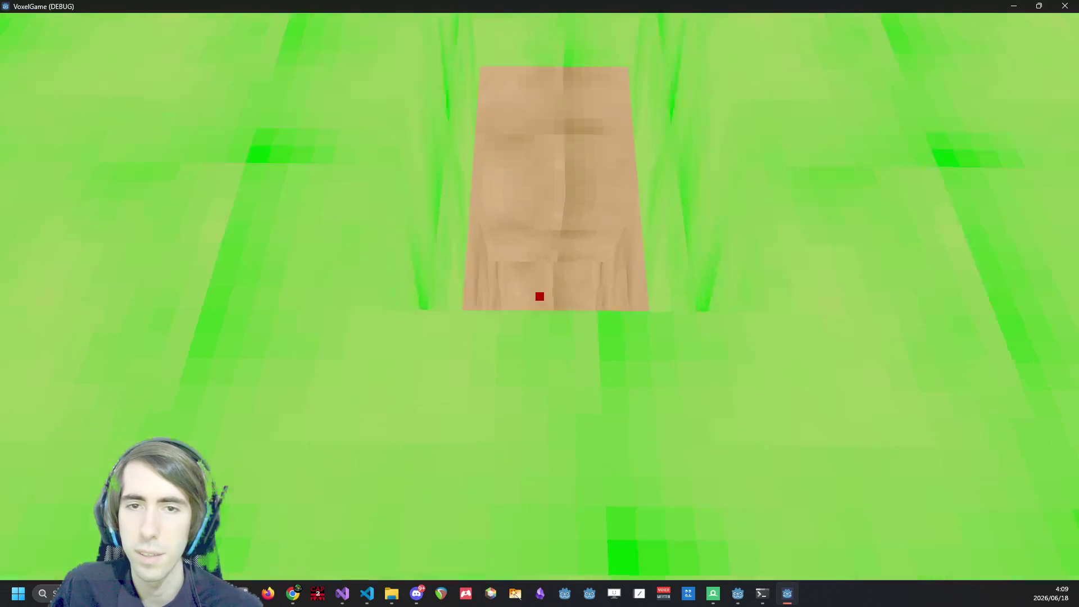
mouse_move(540, 296)
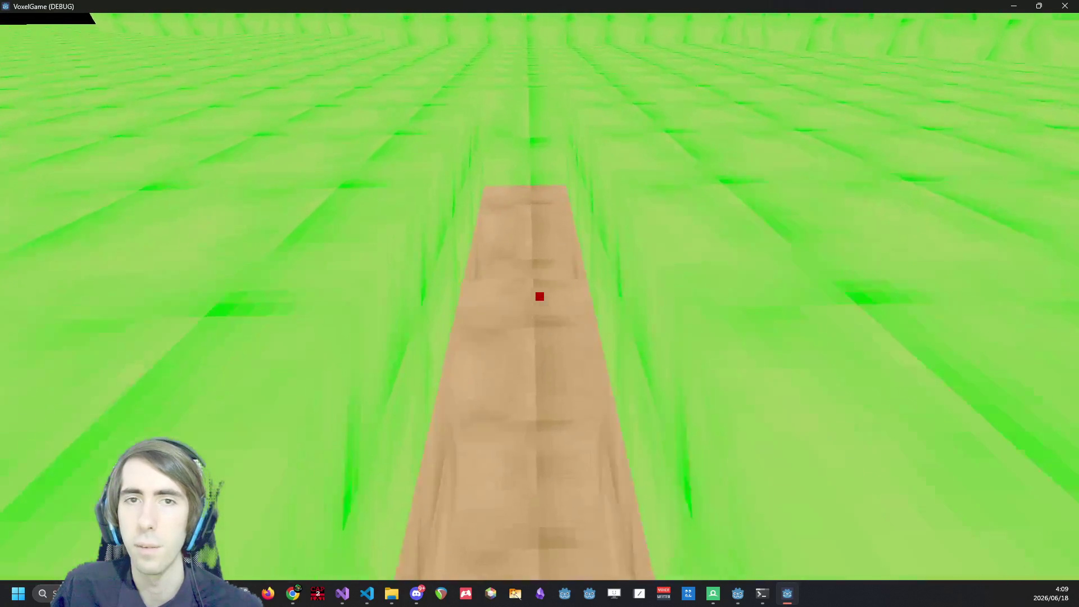
key("space")
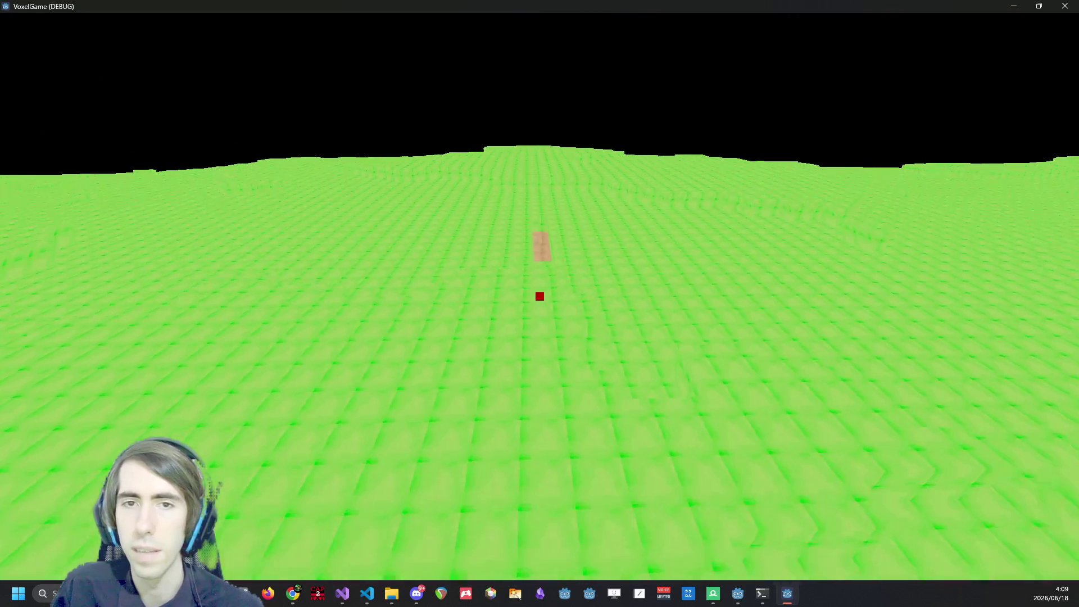
key("shift")
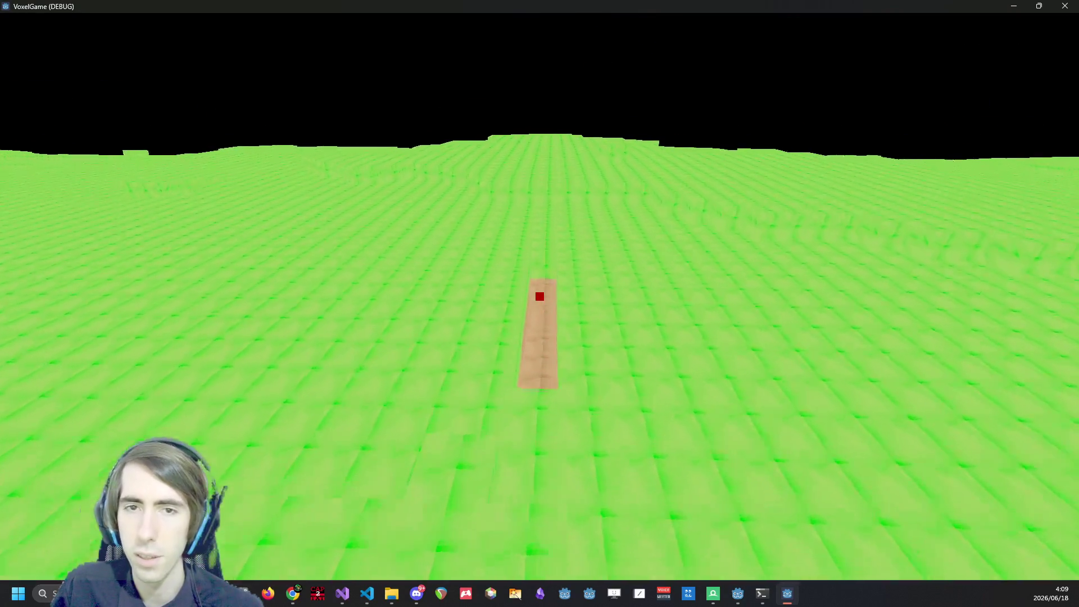
key("shift")
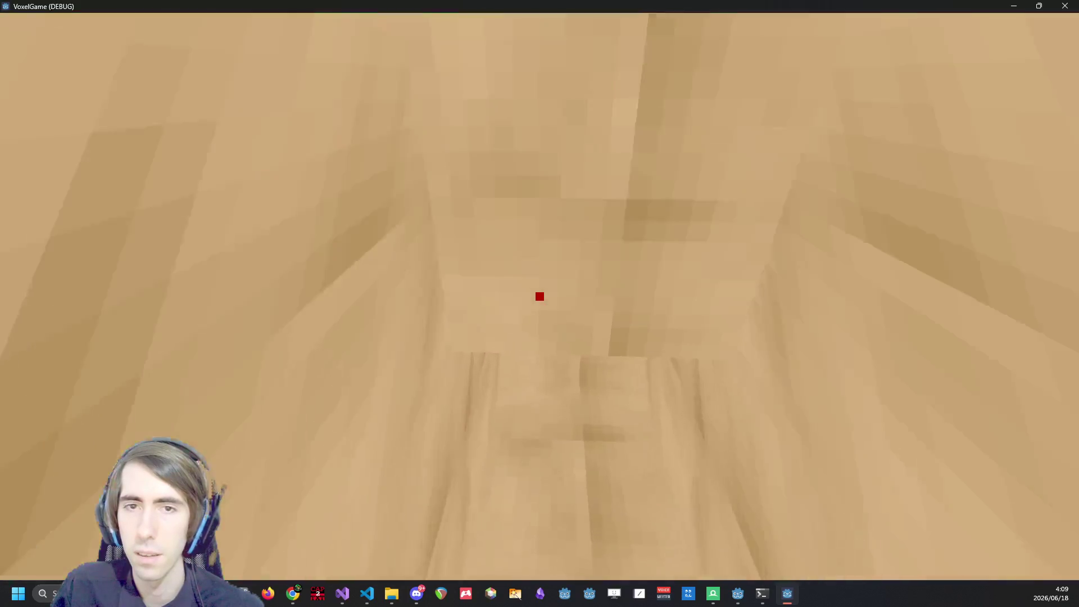
key("space")
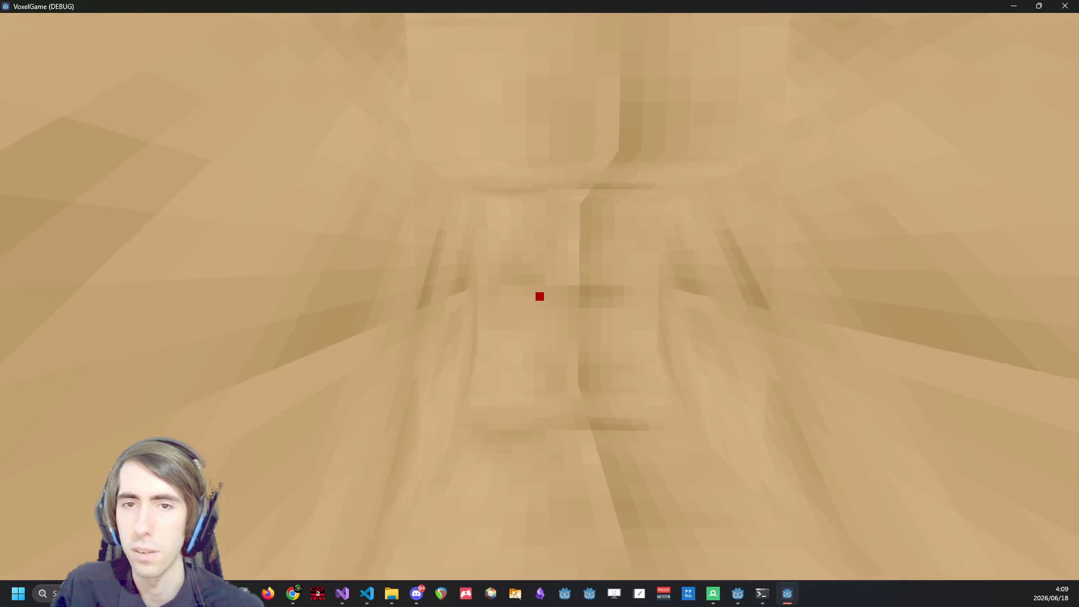
key("space")
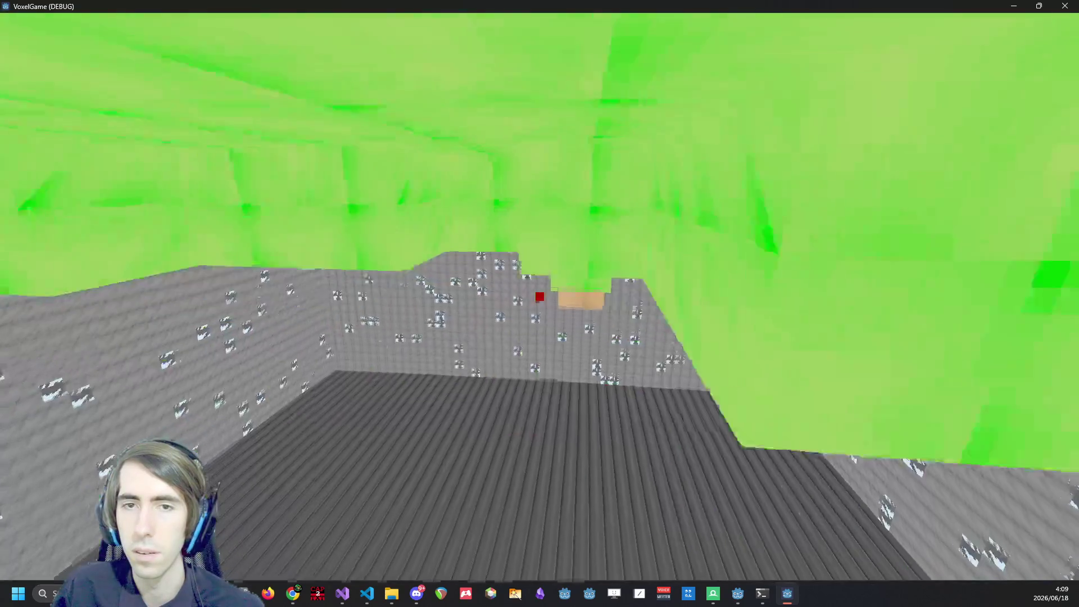
key("space")
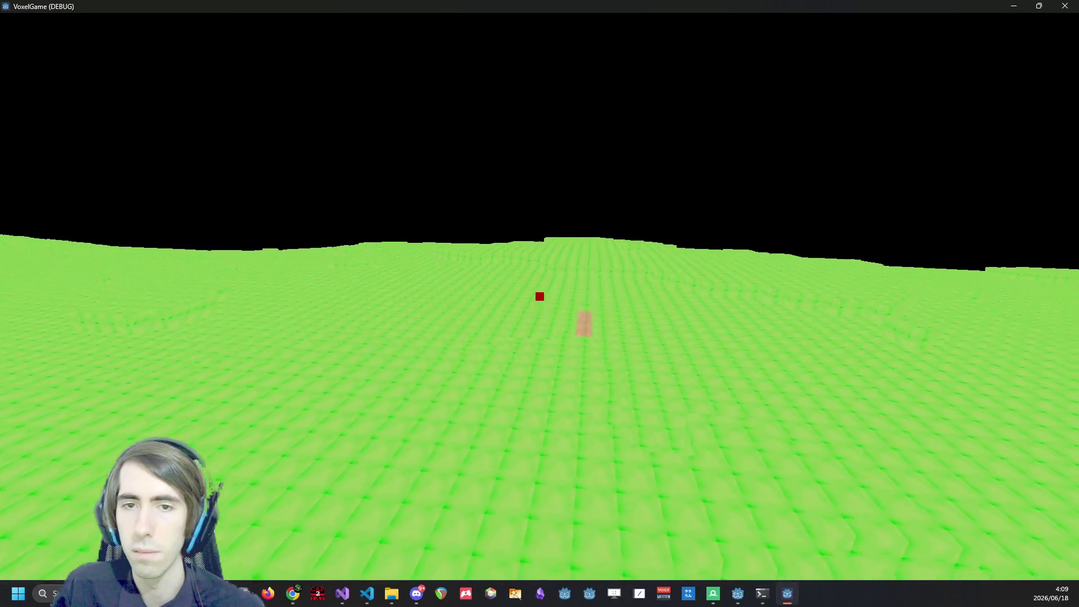
key("shift")
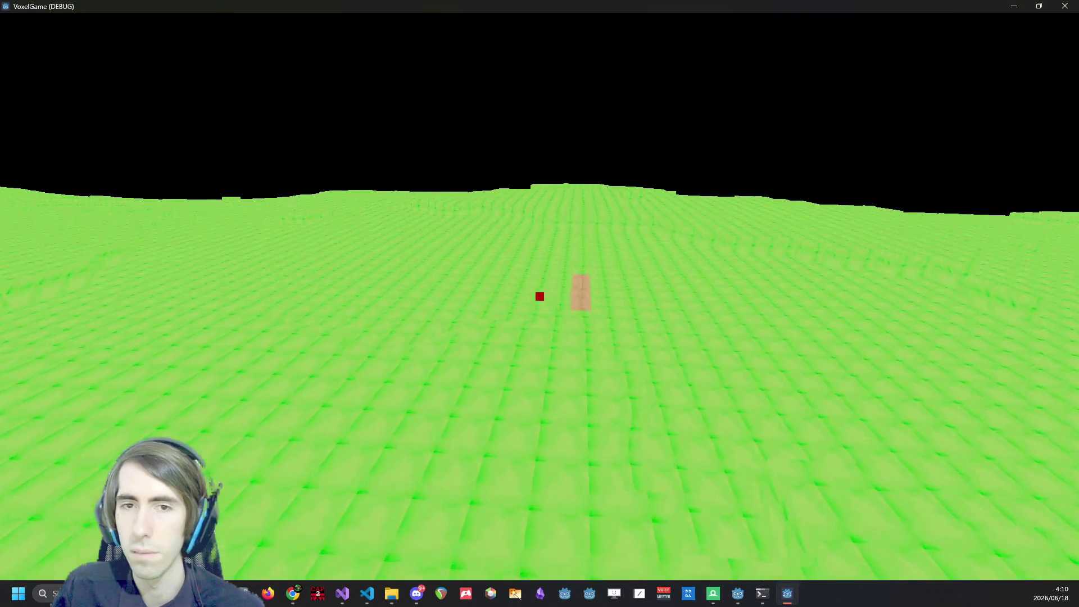
key("shift")
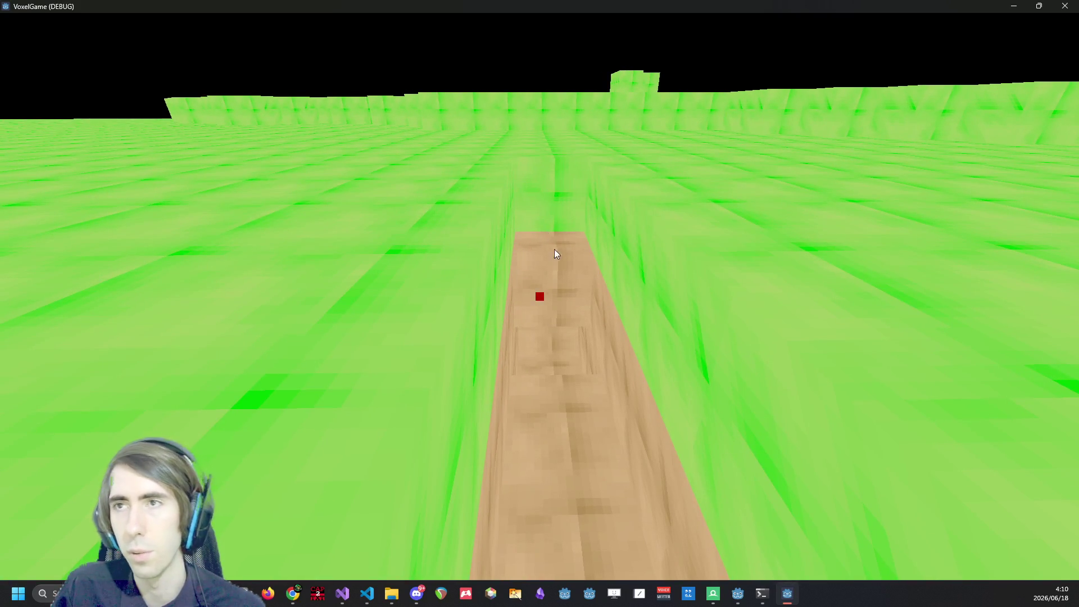
Stop the game and try saving torus.gdshaderinc in the external code editor.
left_click(1059, 6)
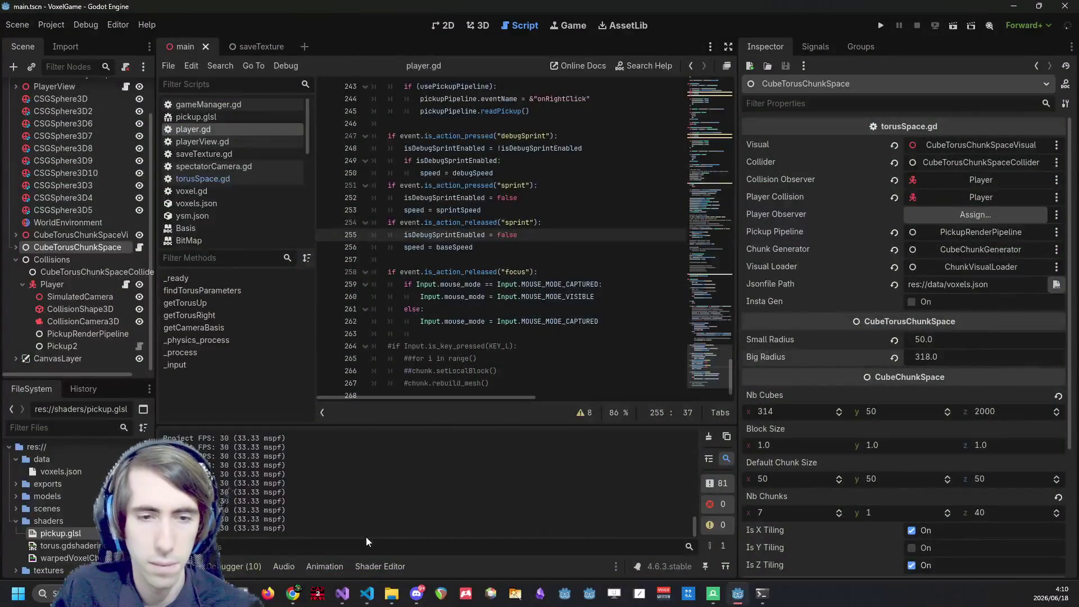
left_click(343, 591)
left_click(345, 591)
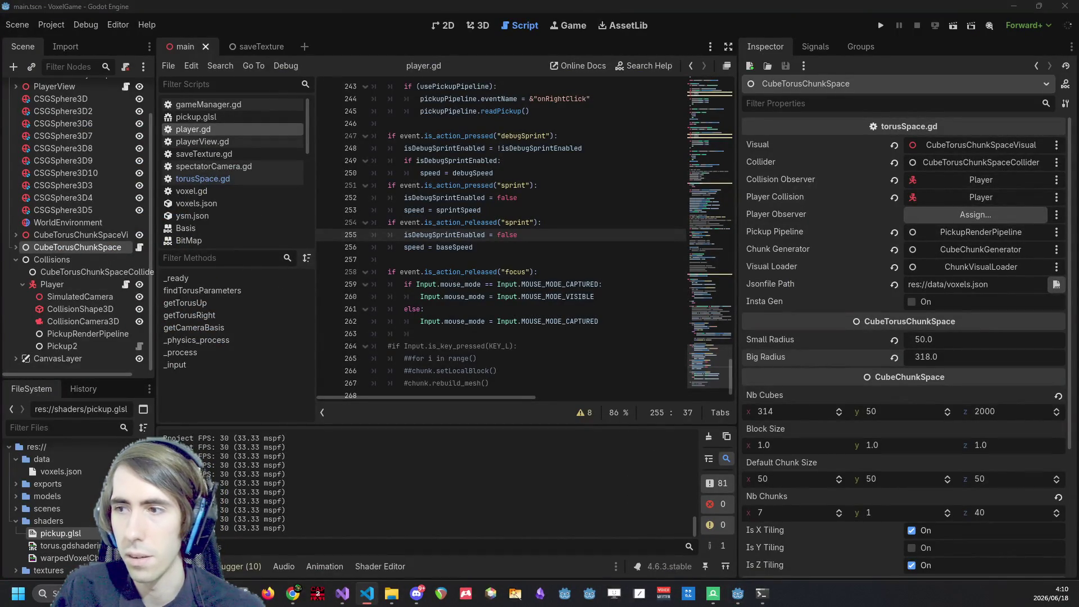
left_click(366, 593)
left_click(485, 210)
left_click(484, 308)
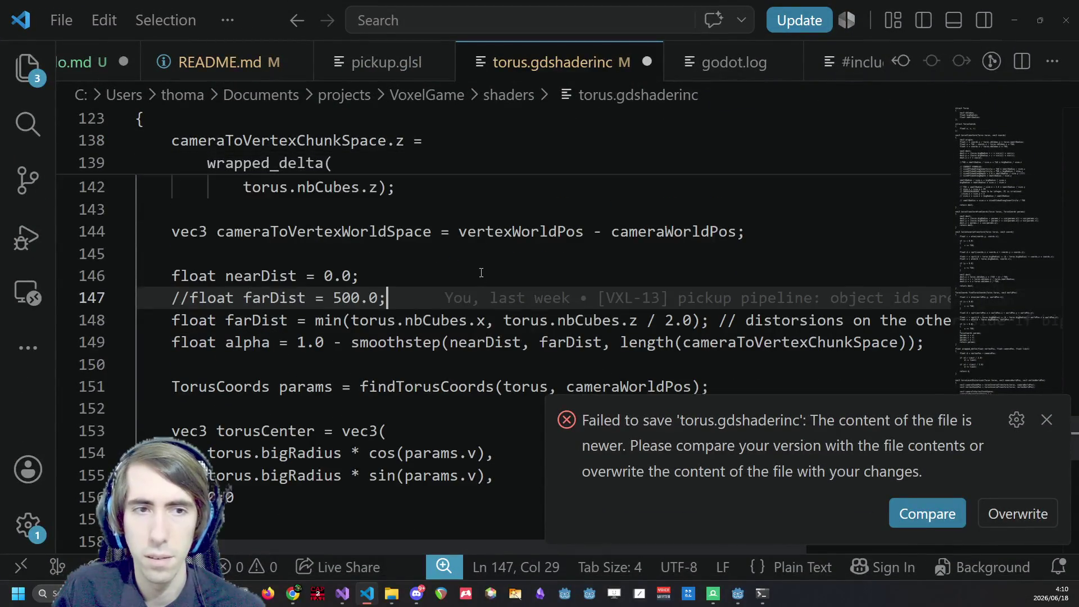
left_click(481, 273)
key("ctrl+s")
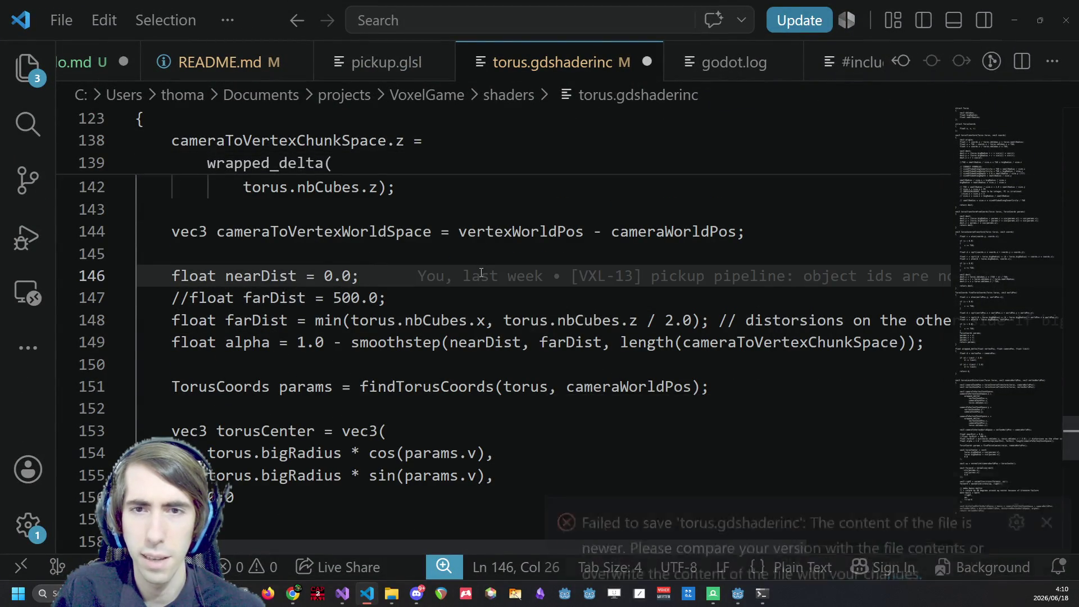
left_click(740, 593)
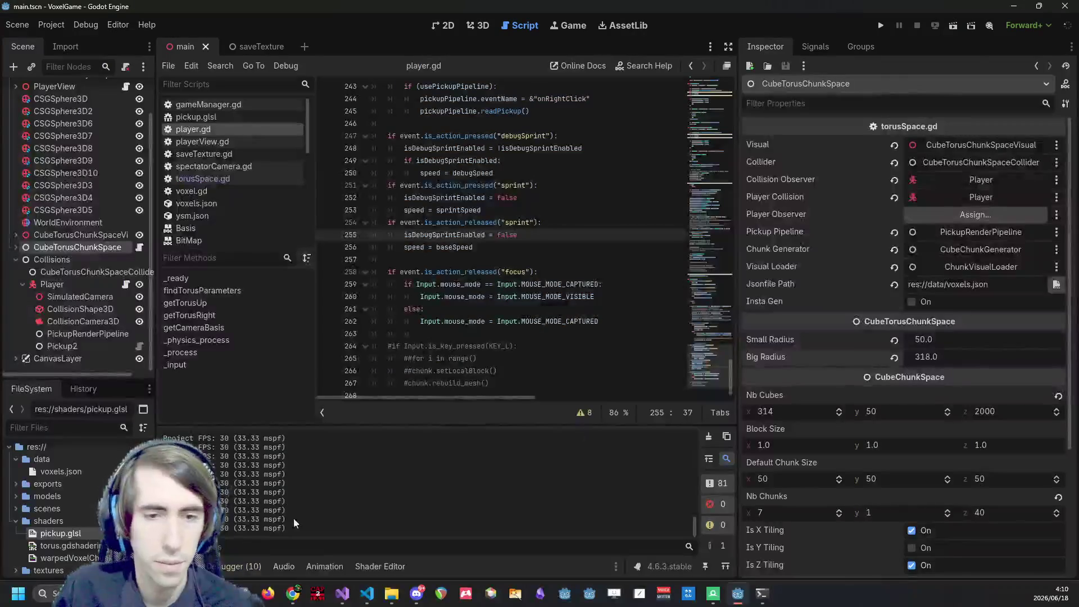
Open warpedVoxelChunk.gdshader and close torus.gdshaderinc in VS Code with Don't Save.
double_click(97, 558)
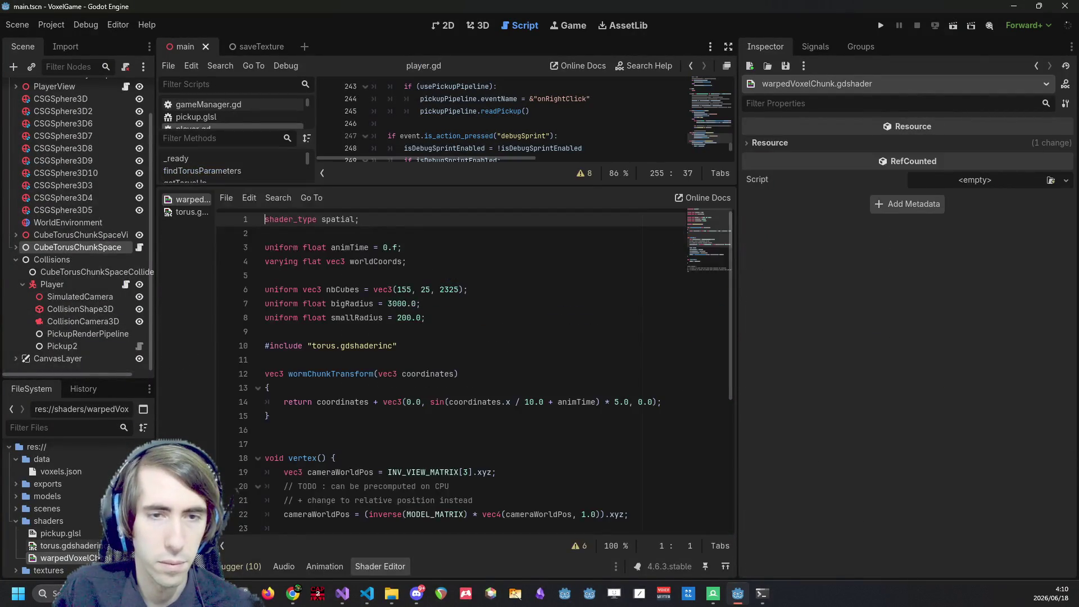
scroll(694, 311, "down", 5)
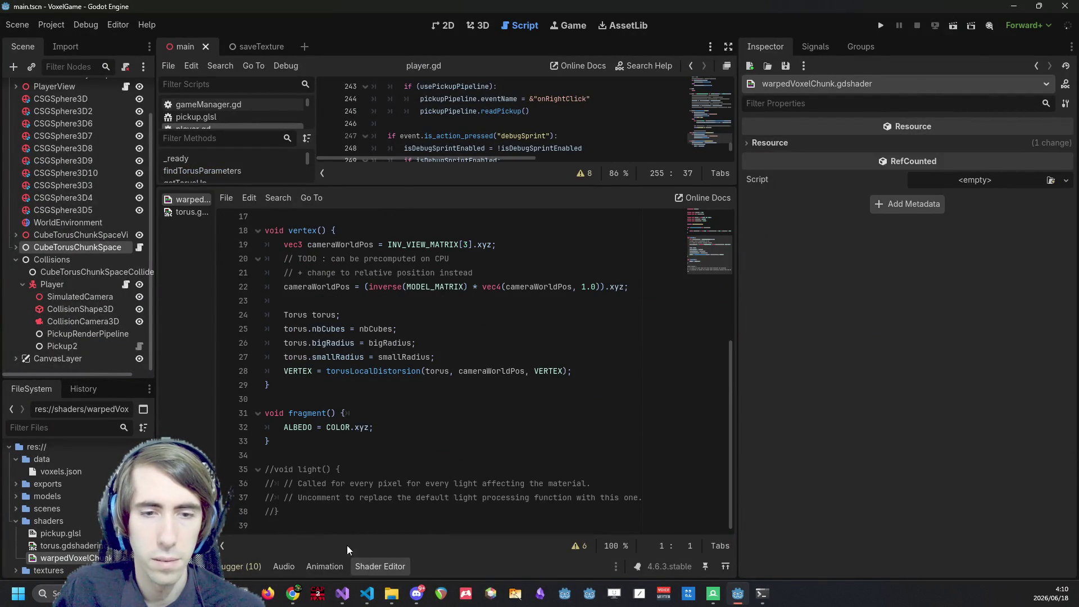
left_click(363, 598)
key("ctrl+w")
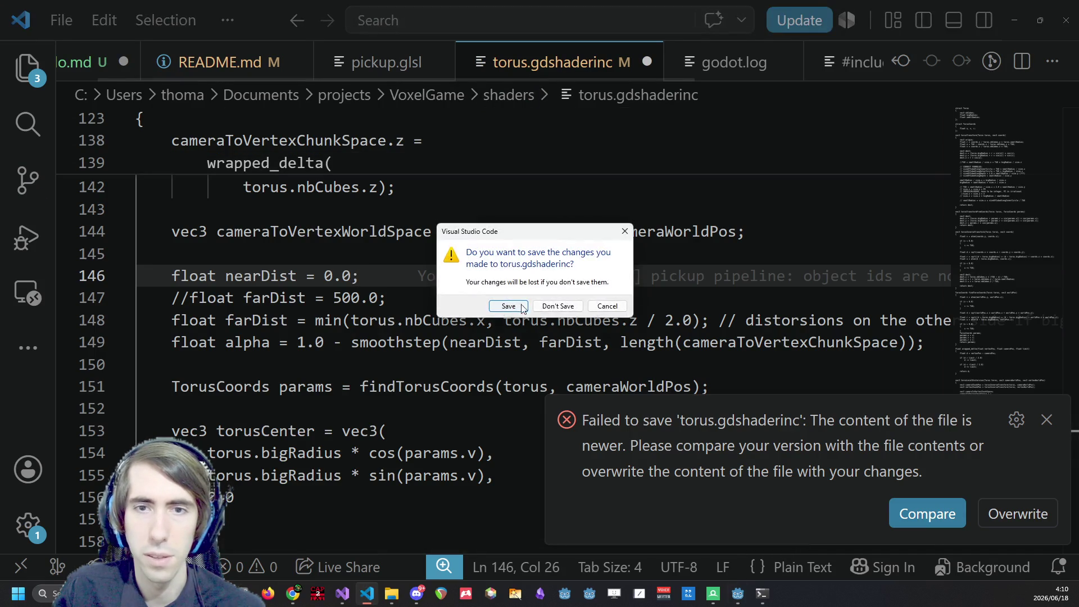
left_click(569, 307)
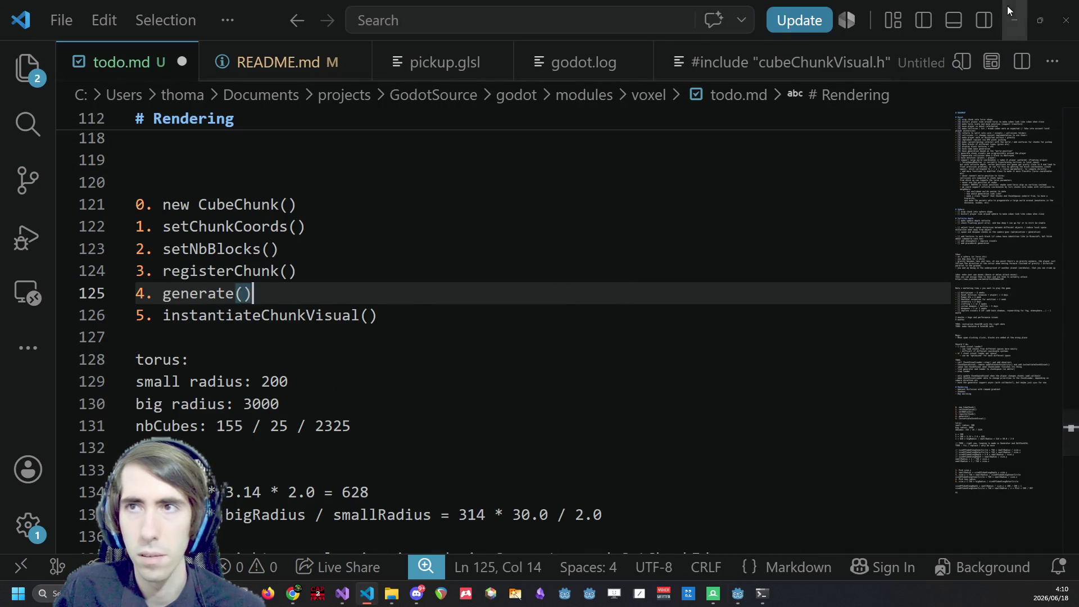
left_click(1008, 6)
Open torus.gdshaderinc in Godot and insert '0.1 *' before farDist's min() on line 145.
scroll(498, 338, "up", 2)
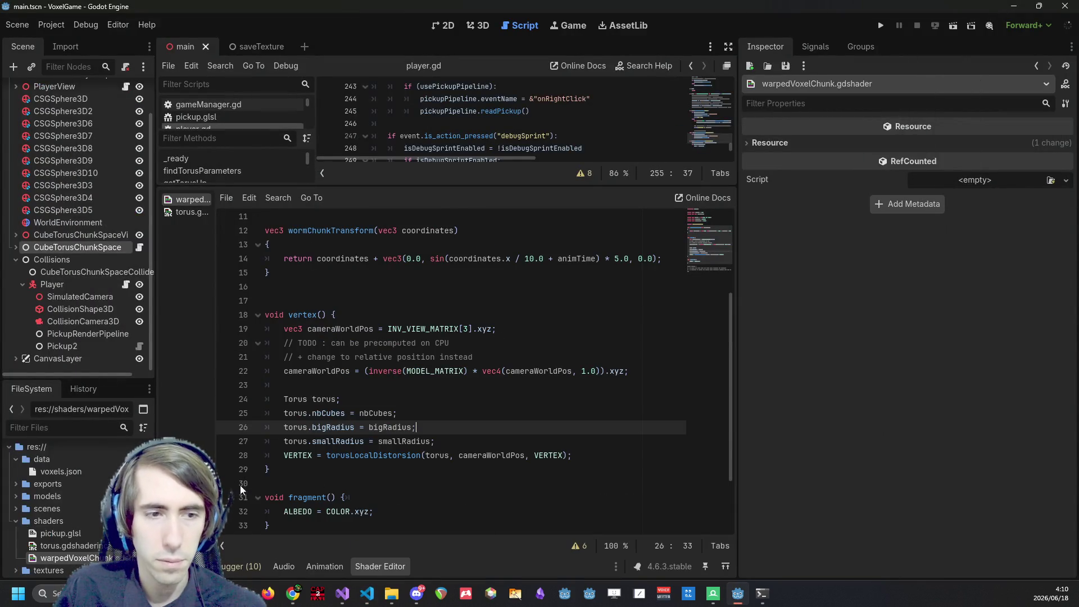
scroll(396, 384, "up", 3)
scroll(404, 366, "down", 5)
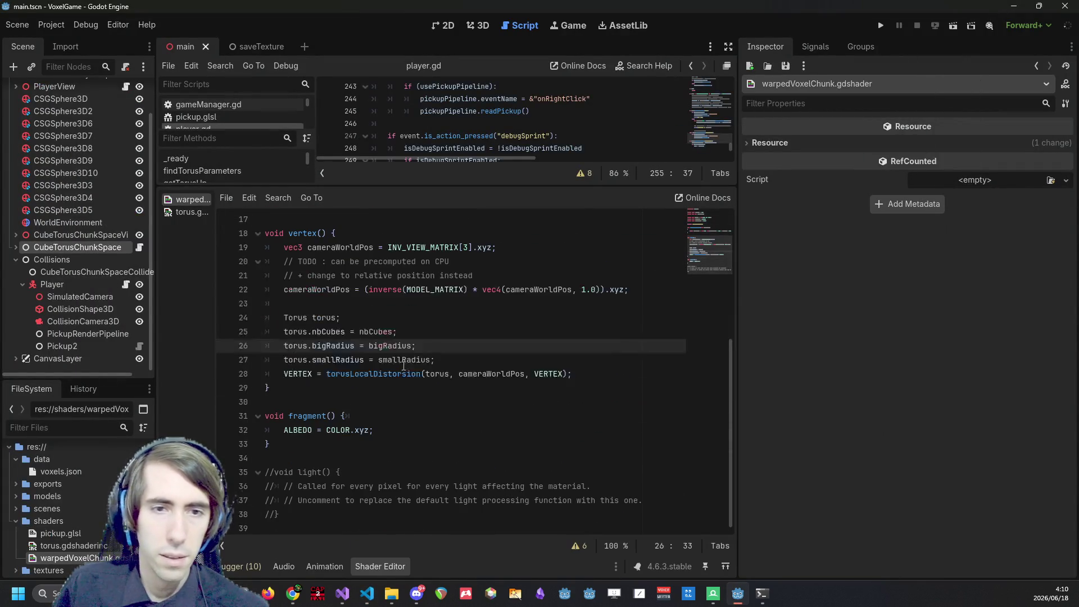
double_click(74, 546)
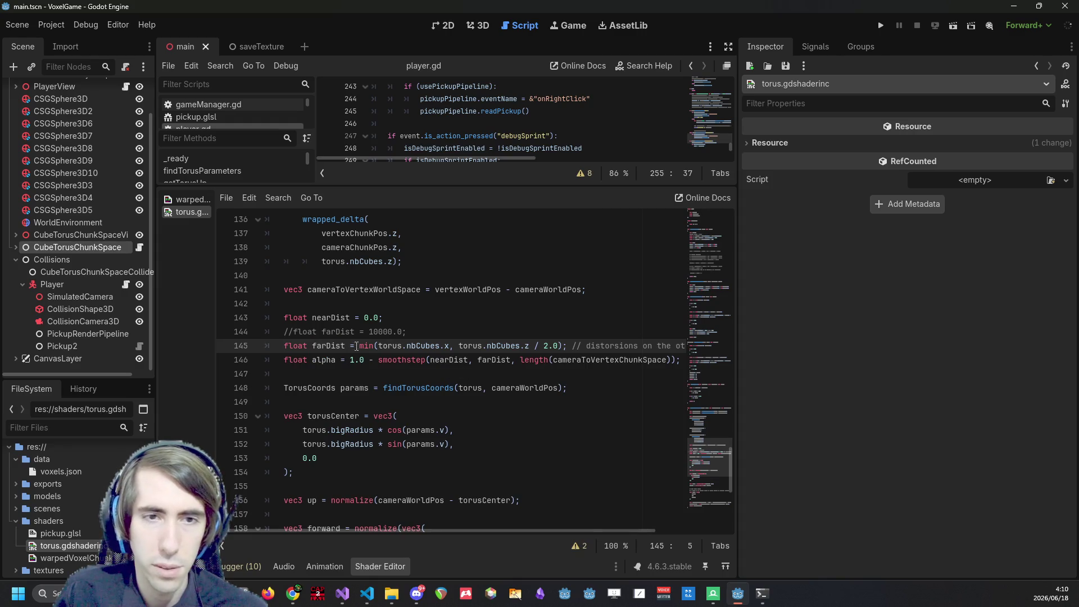
key("ctrl+Right")
key("ctrl+Right")
key("ctrl+Right")
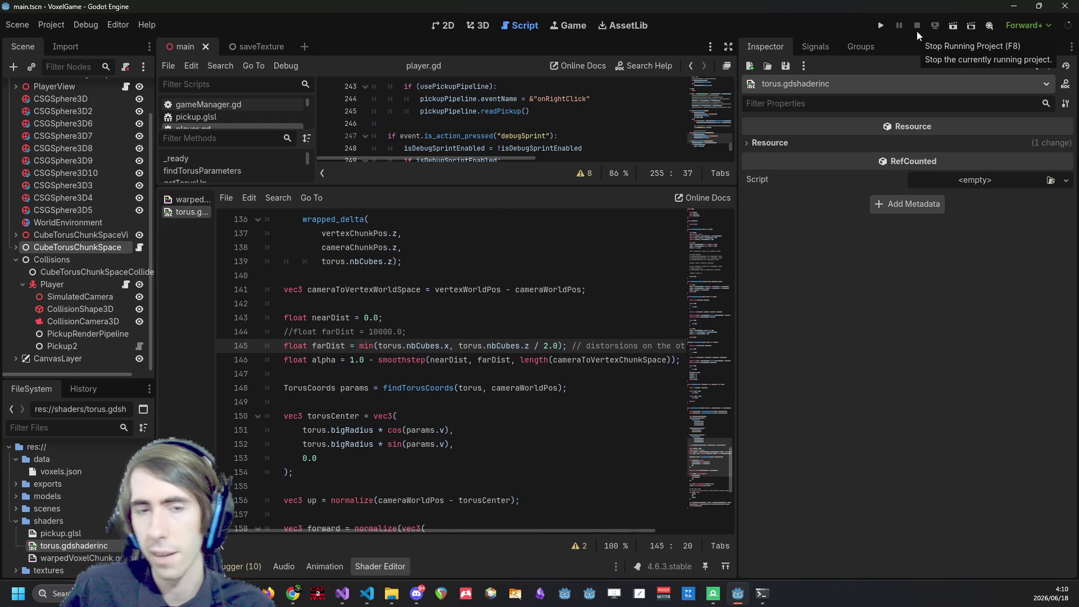
type("0.1*")
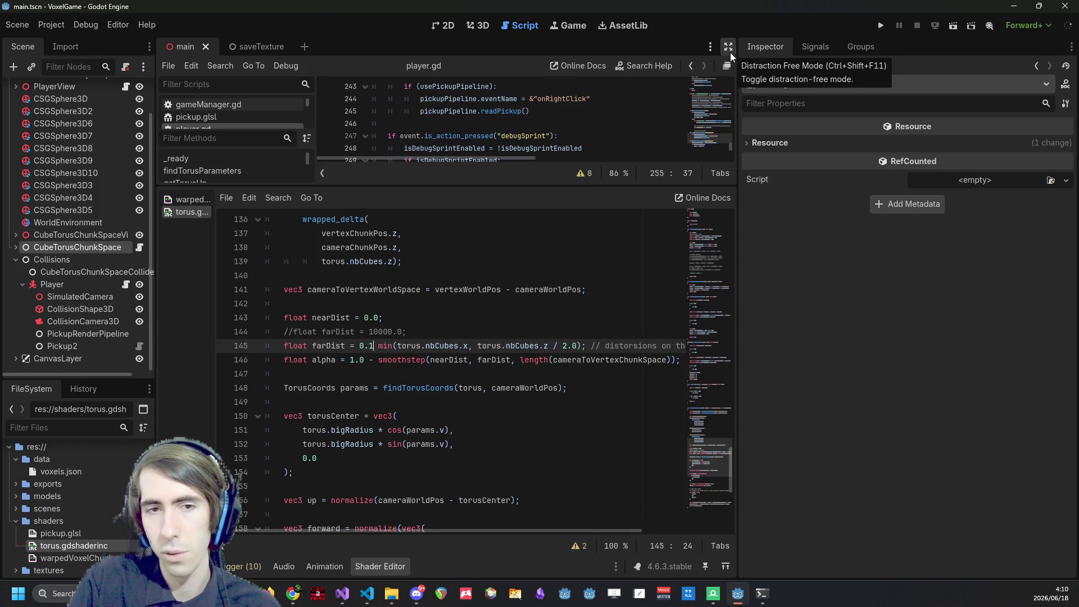
key("Left")
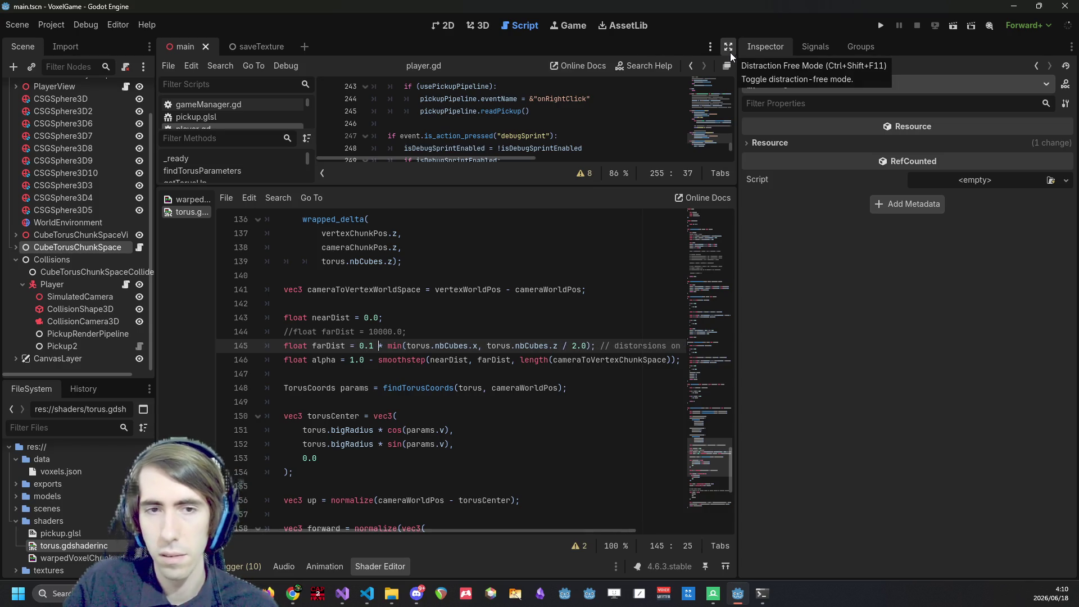
Run the game with the edited shader and reimport pickup.glsl from the FileSystem dock.
left_click(882, 26)
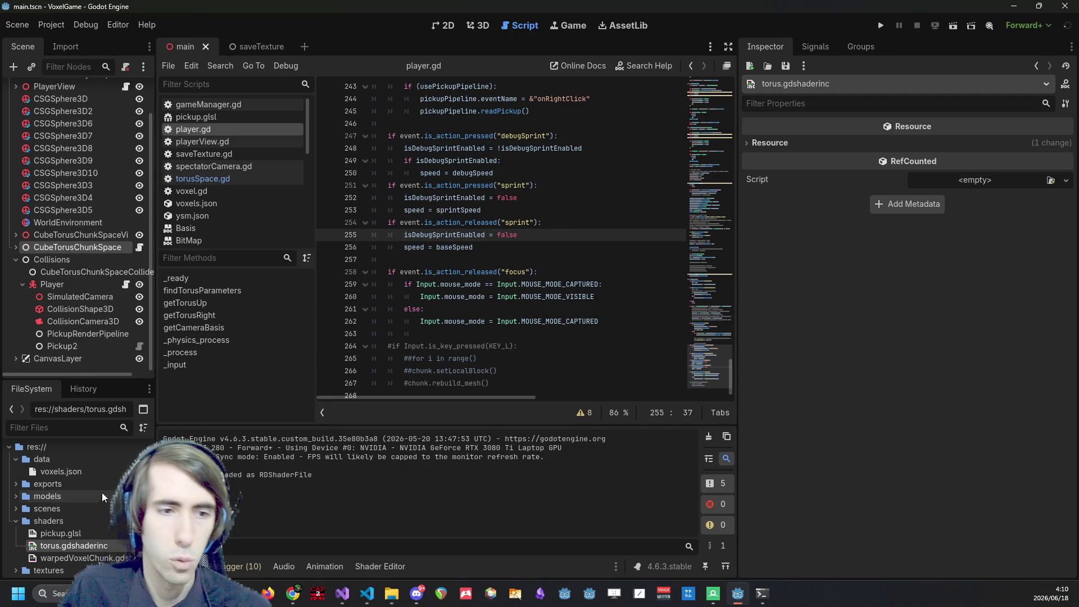
right_click(86, 534)
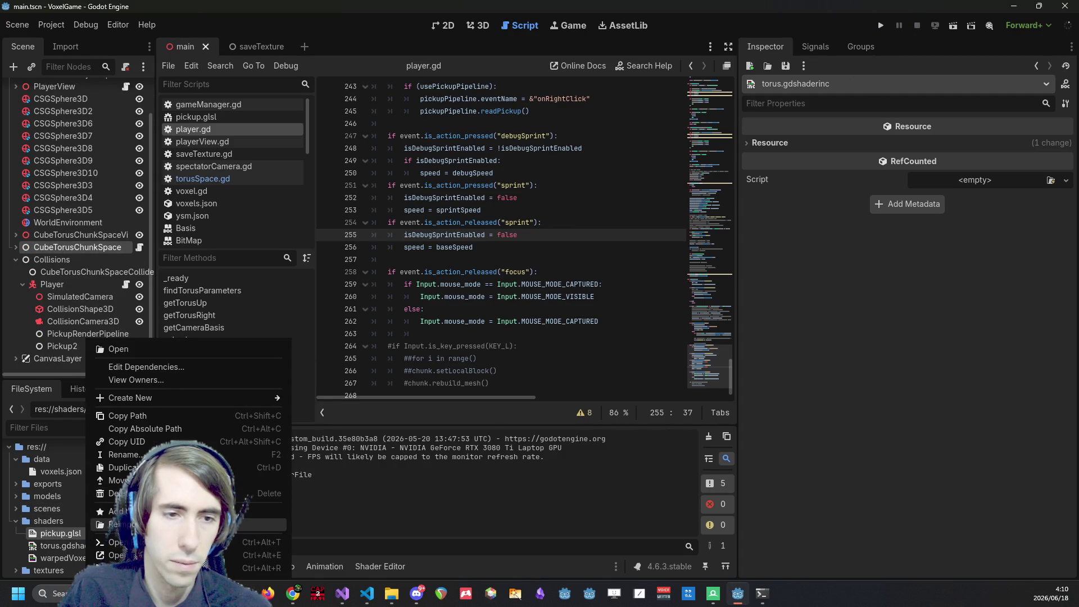
left_click(258, 524)
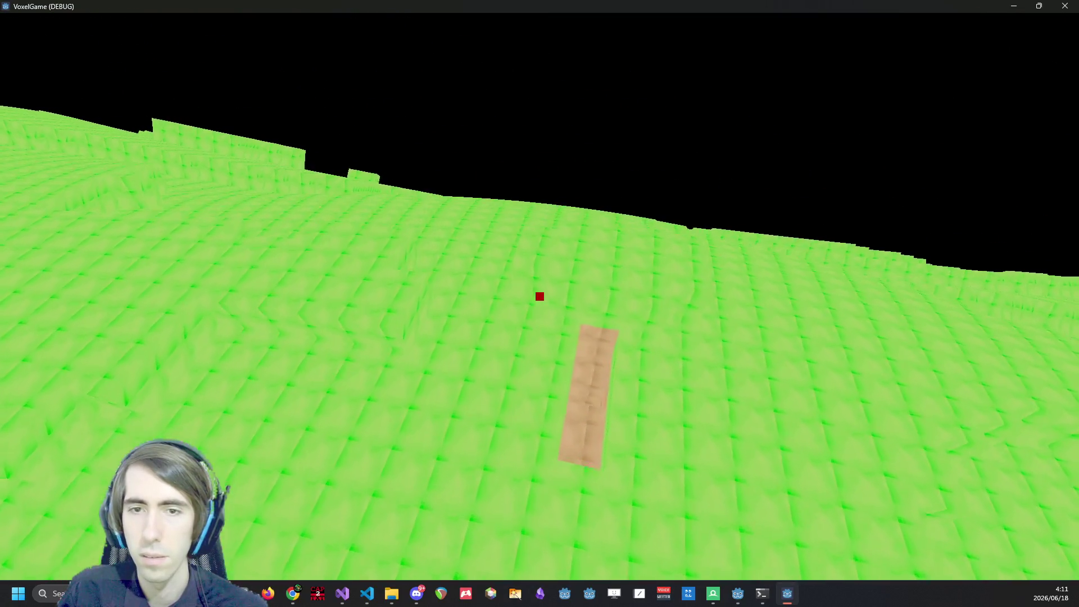
Place a stone block on the grass, then fly backward until the terrain narrows into a curving band.
right_click(540, 297)
key("s")
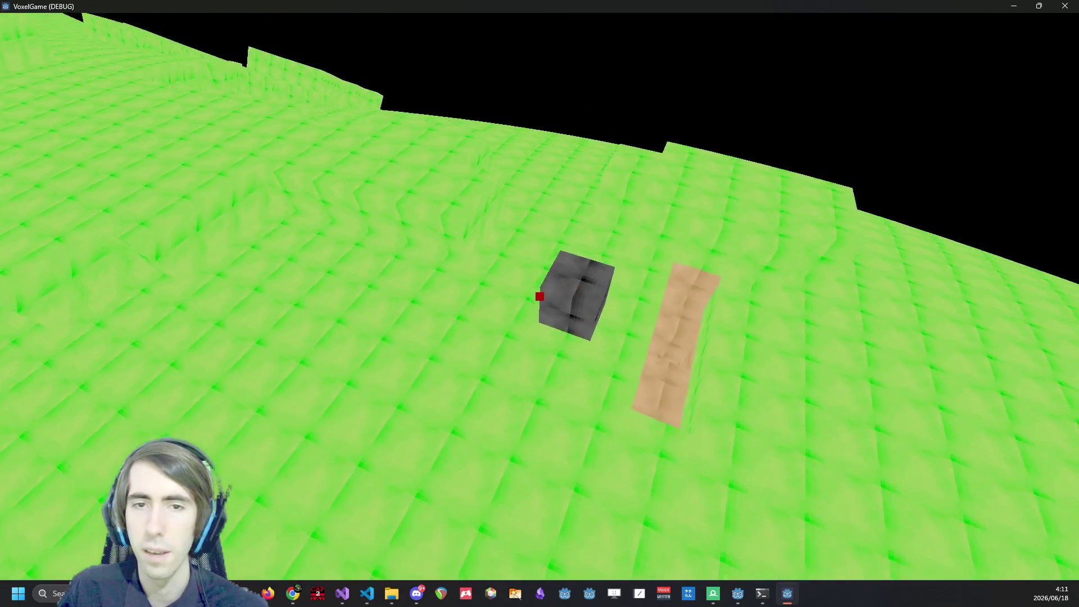
mouse_move(539, 296)
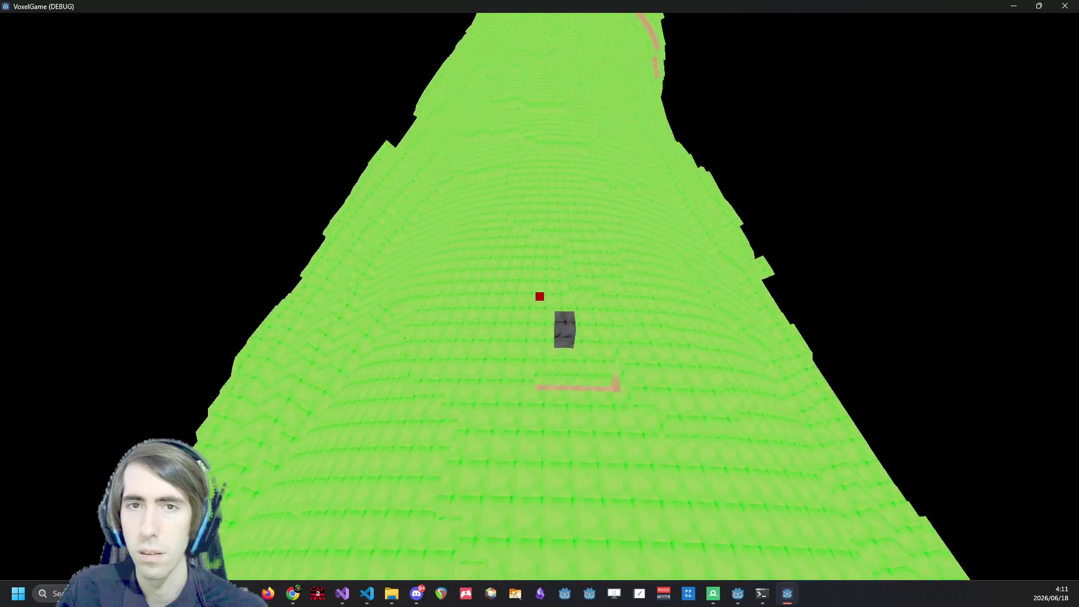
key("s")
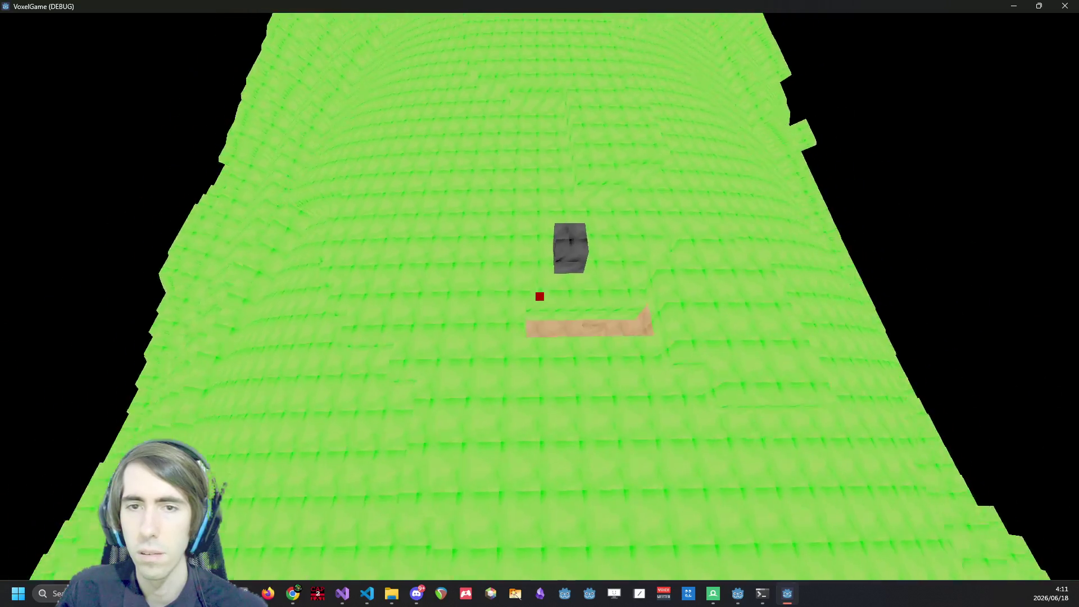
key("s")
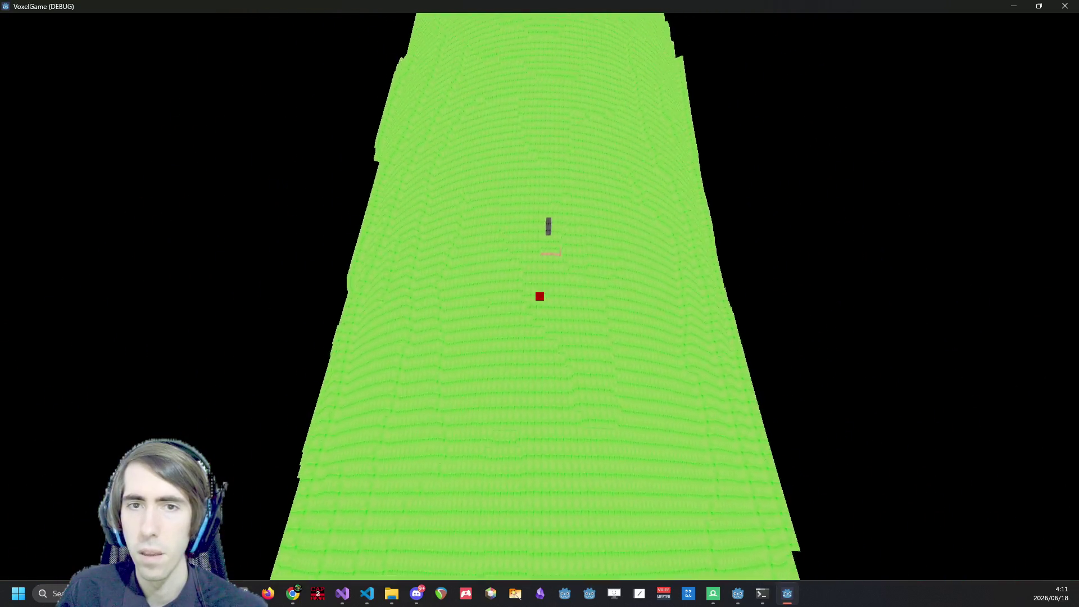
key("s")
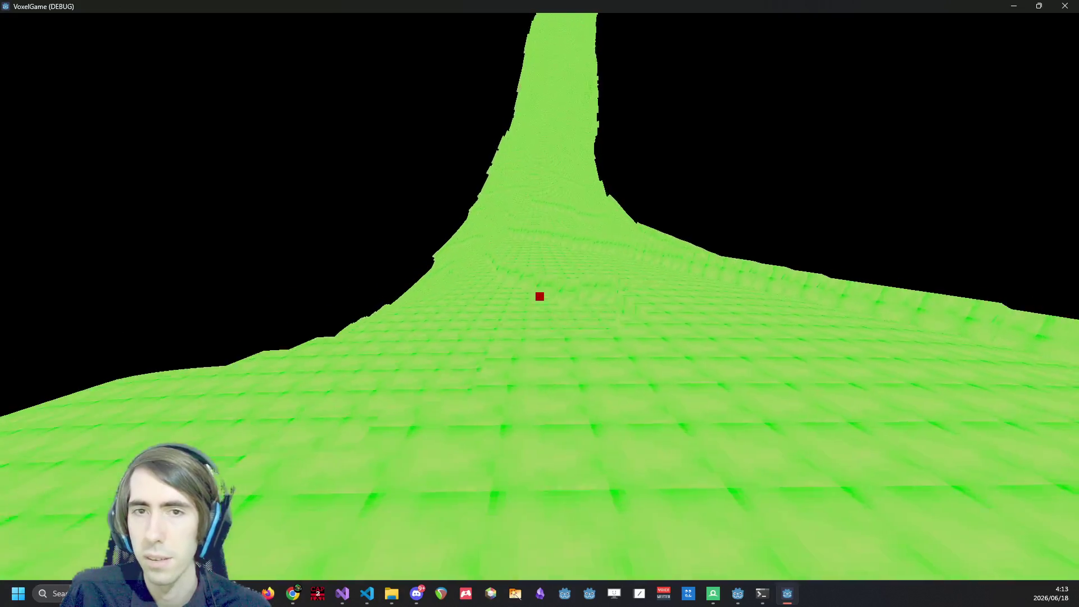
Place eight stone blocks on the grass to form a pillared arch.
right_click(540, 296)
right_click(540, 296)
right_click(539, 296)
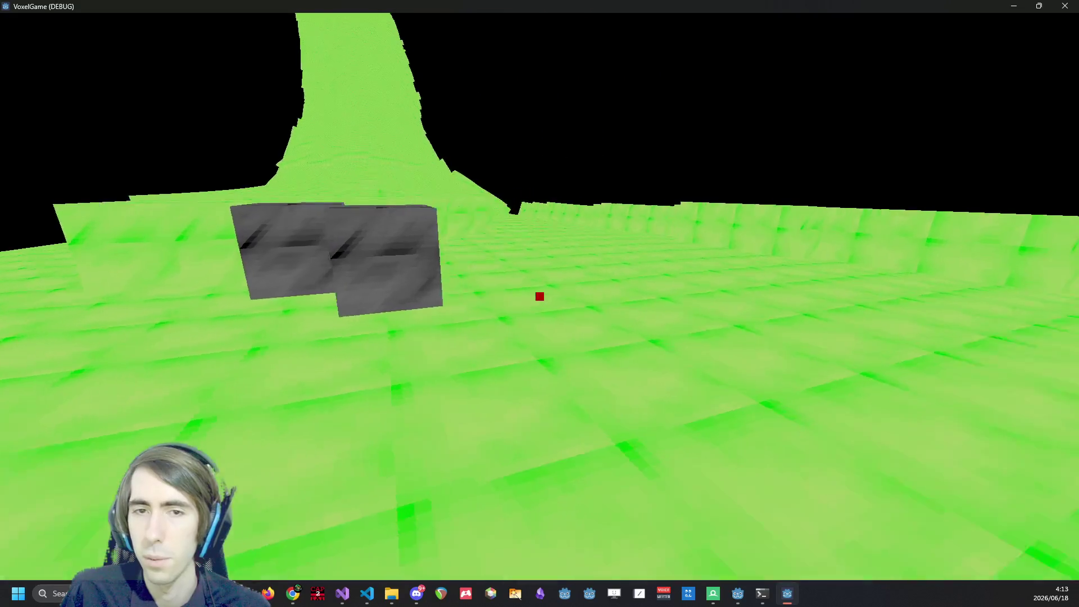
right_click(539, 296)
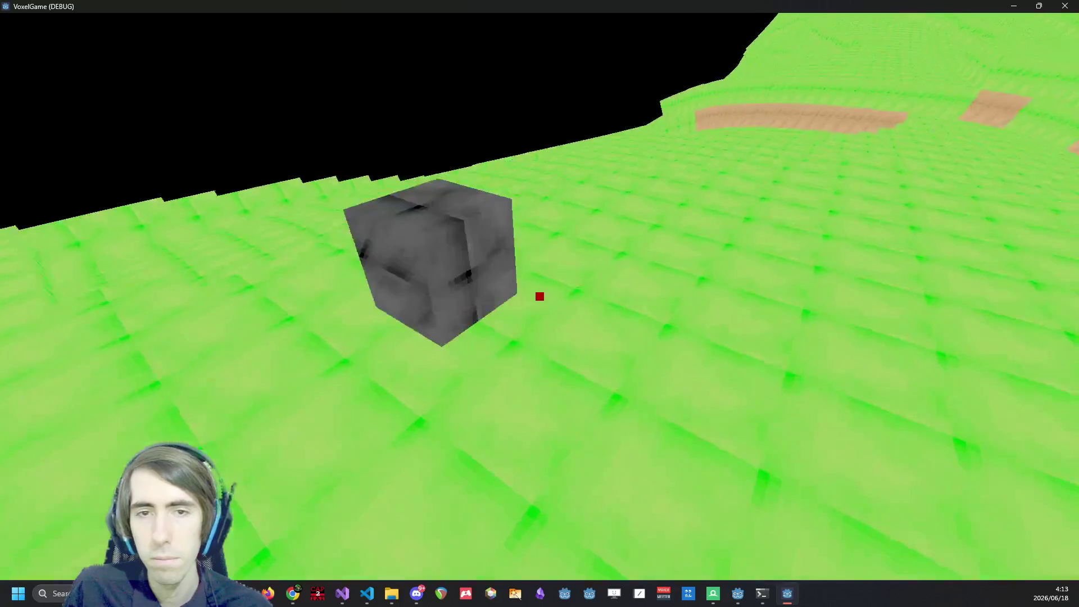
right_click(540, 297)
right_click(539, 296)
right_click(540, 296)
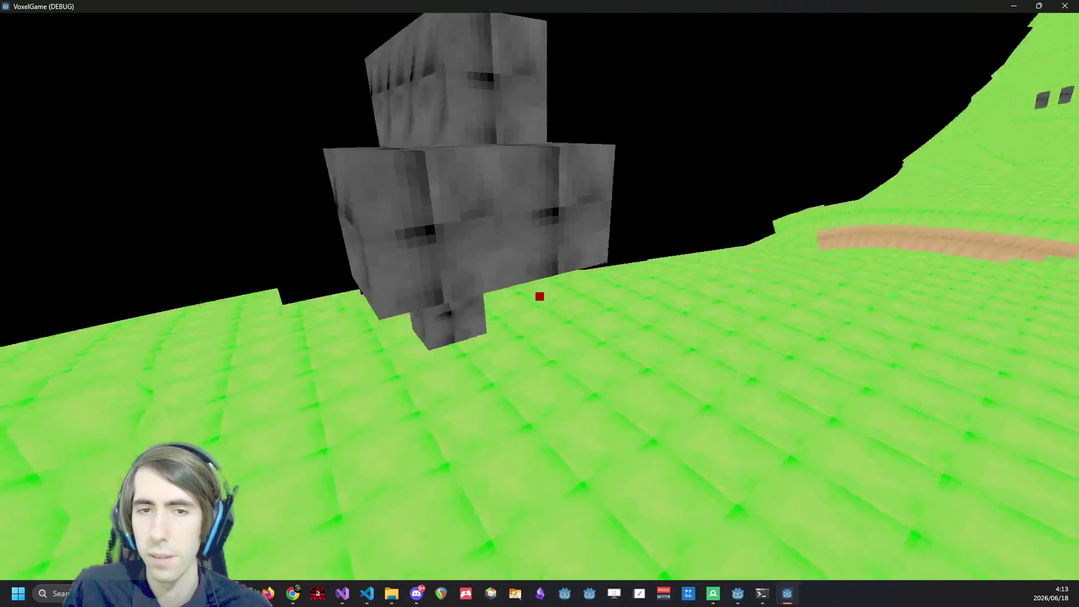
right_click(540, 296)
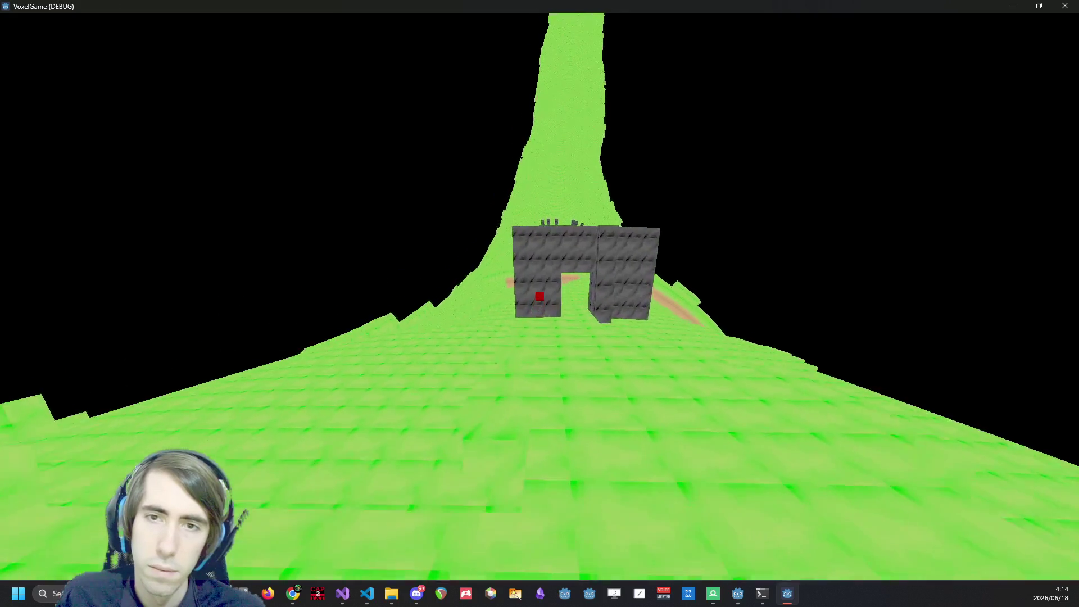
View the arch from close up, from afar and from above, then quit the game.
key("w")
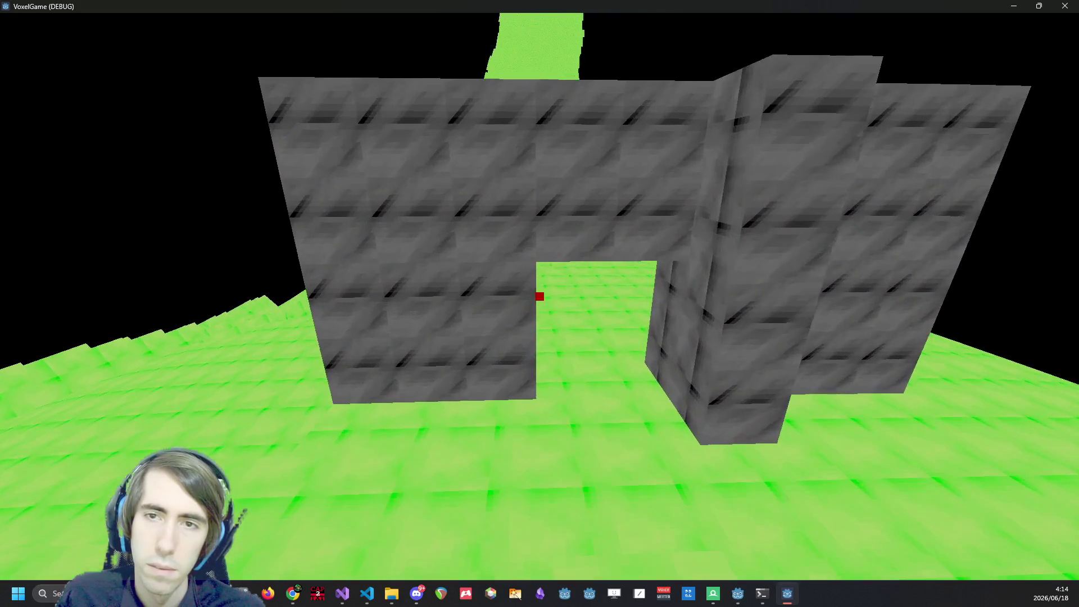
key("s")
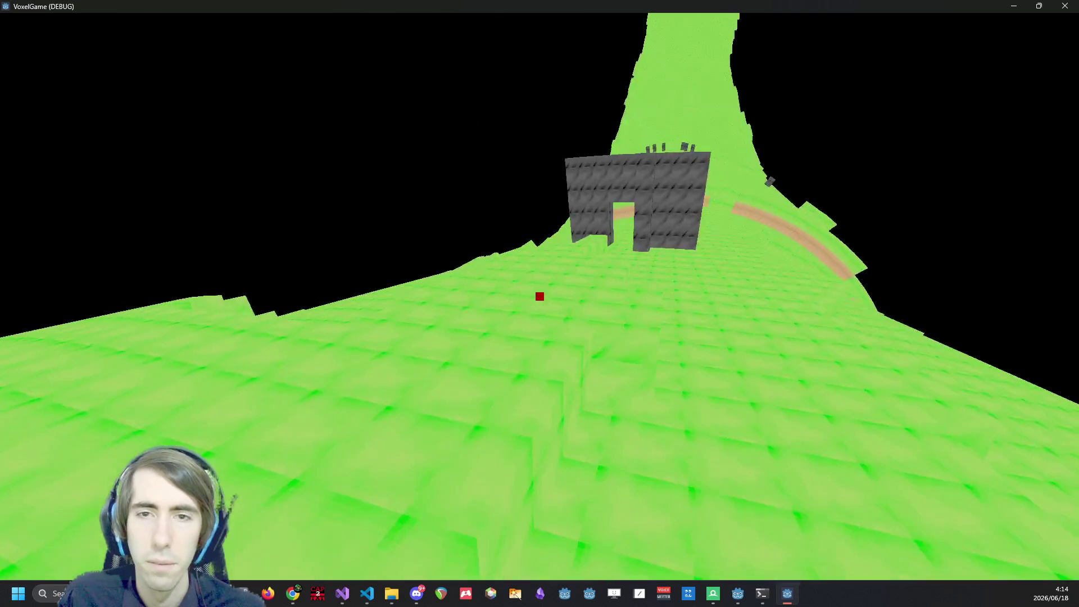
key("s")
key("space")
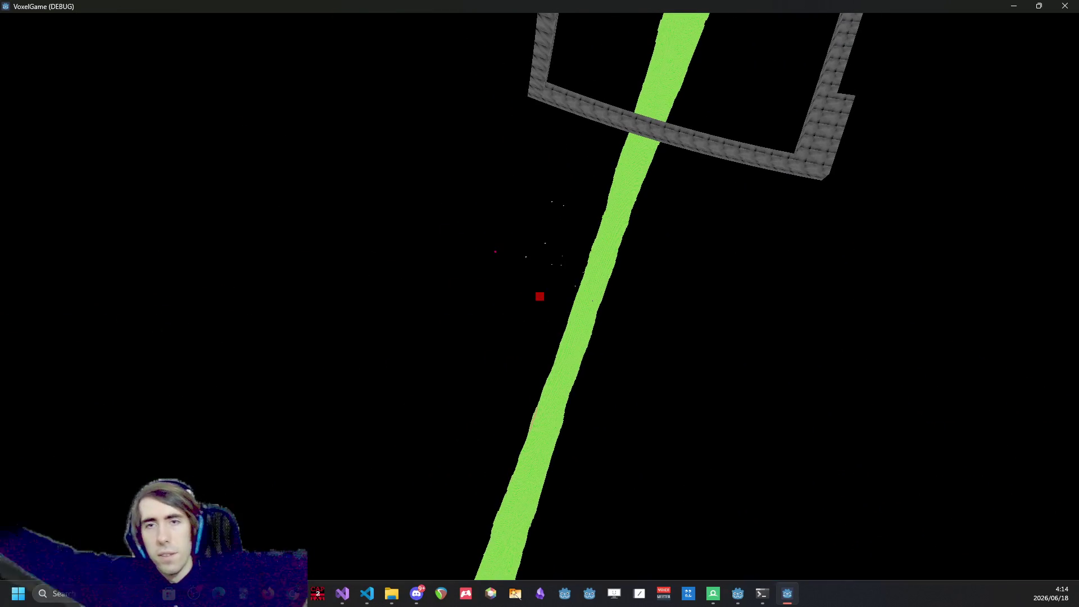
mouse_move(540, 296)
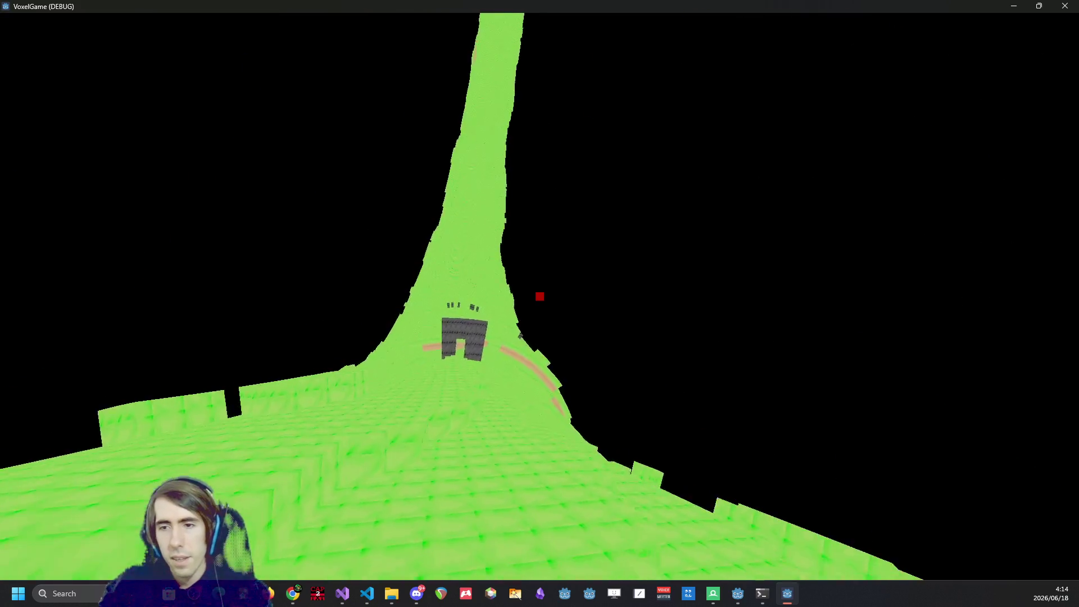
key("Escape")
left_click(1075, 6)
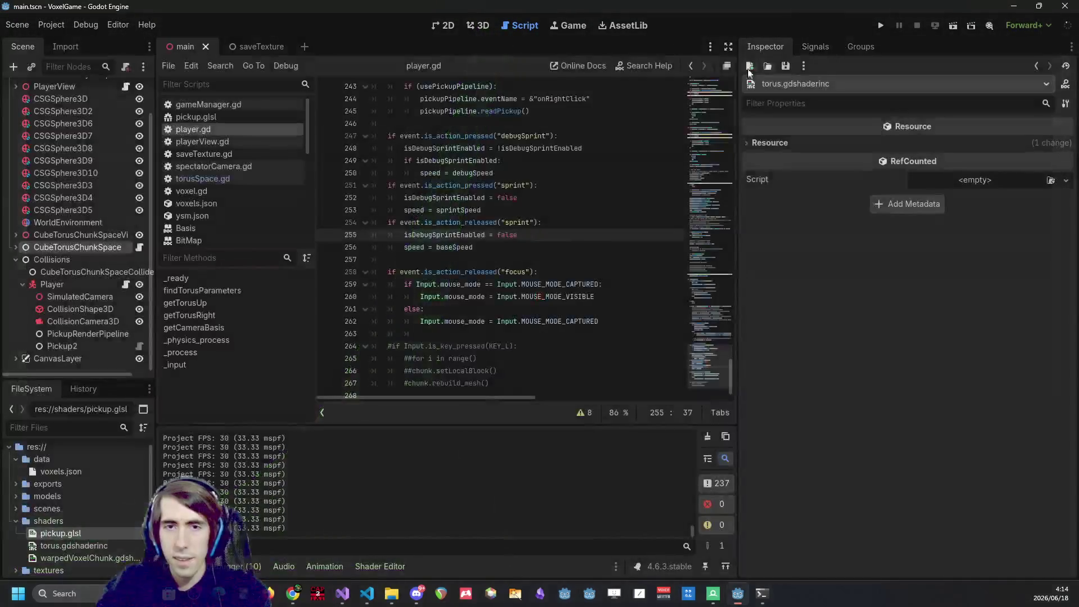
Look over the torus space script and the CubeTorusChunkSpace node's properties.
left_click(144, 248)
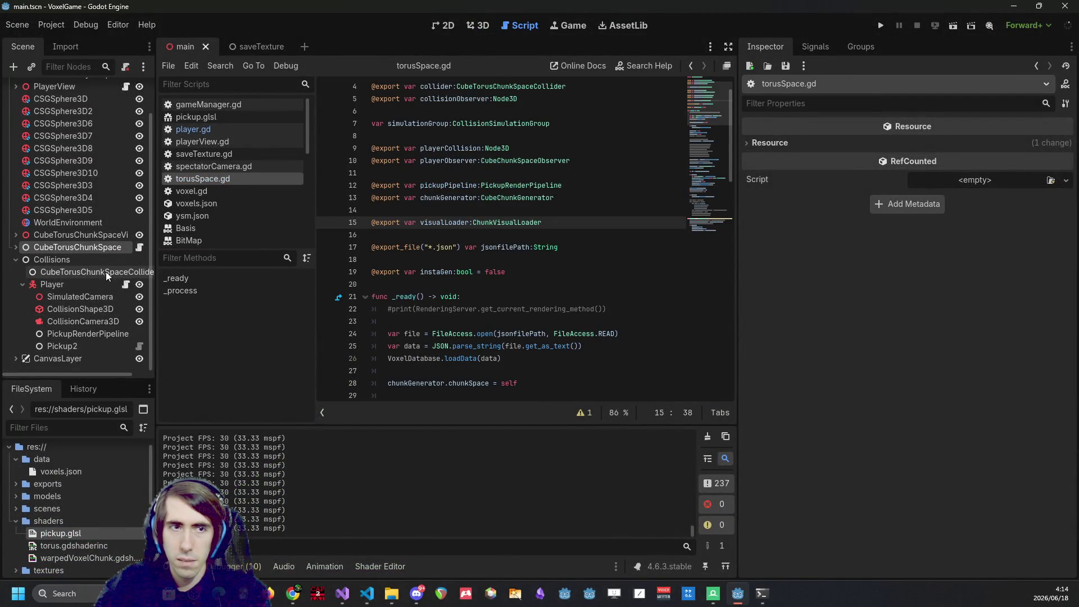
left_click(95, 248)
left_click(87, 235)
left_click(85, 247)
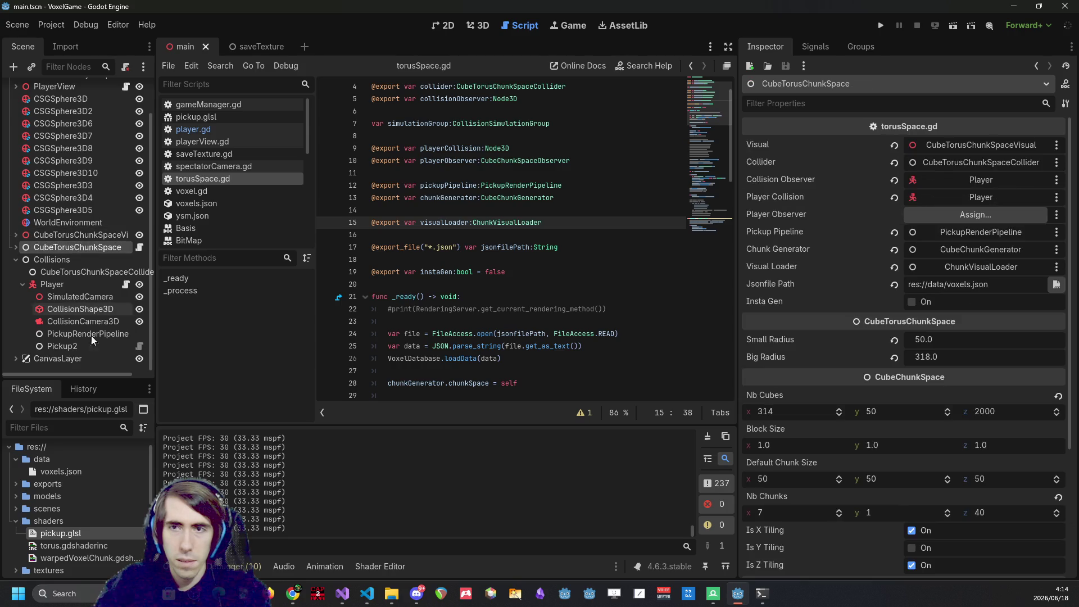
Open torus.gdshaderinc and remove the 0.1 factor from farDist on line 145.
double_click(116, 534)
double_click(116, 546)
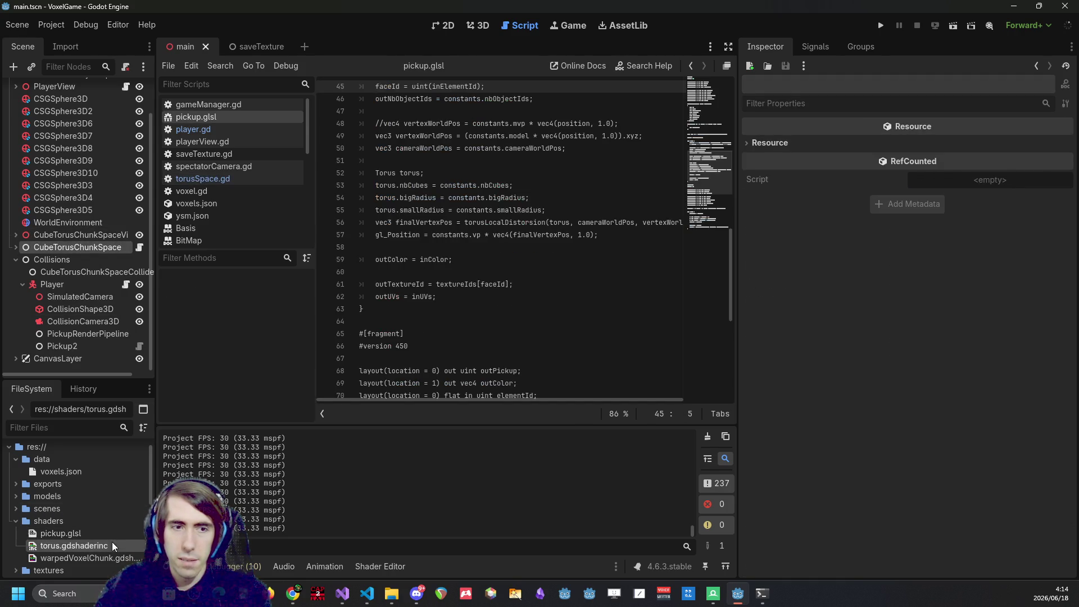
left_click_drag(371, 348, 358, 346)
key("BackSpace")
Relaunch the game to test the wider farDist distortion range.
right_click(105, 543)
key("Escape")
right_click(97, 537)
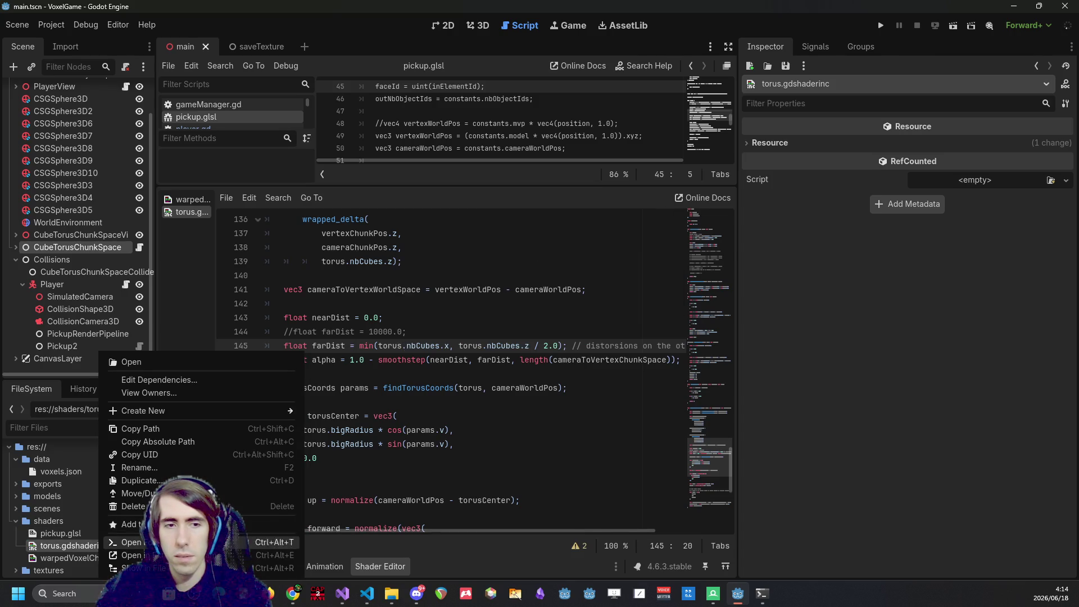
right_click(84, 533)
left_click(137, 524)
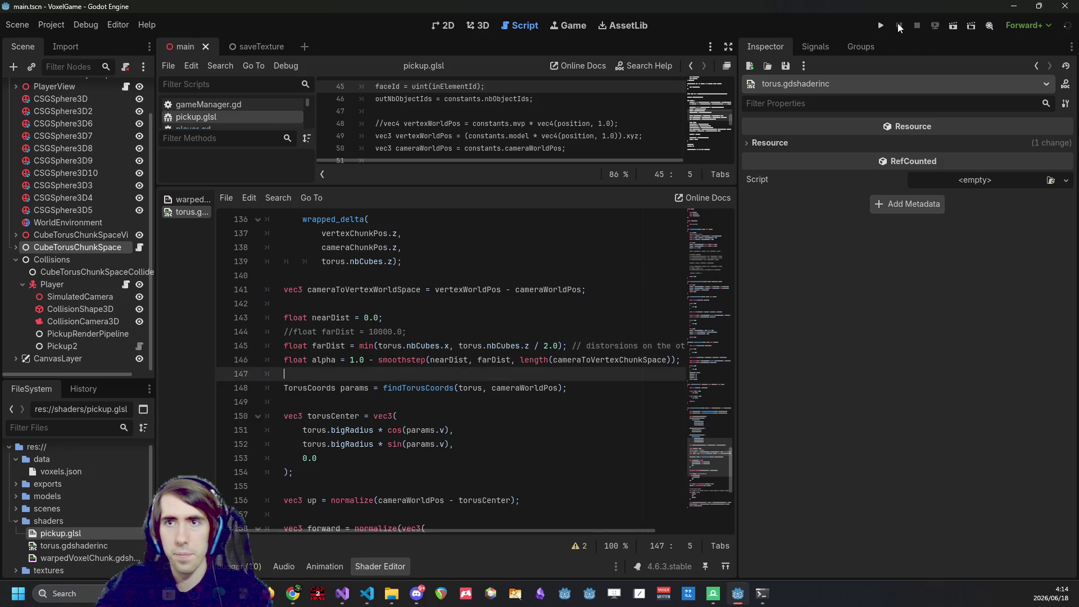
left_click(882, 26)
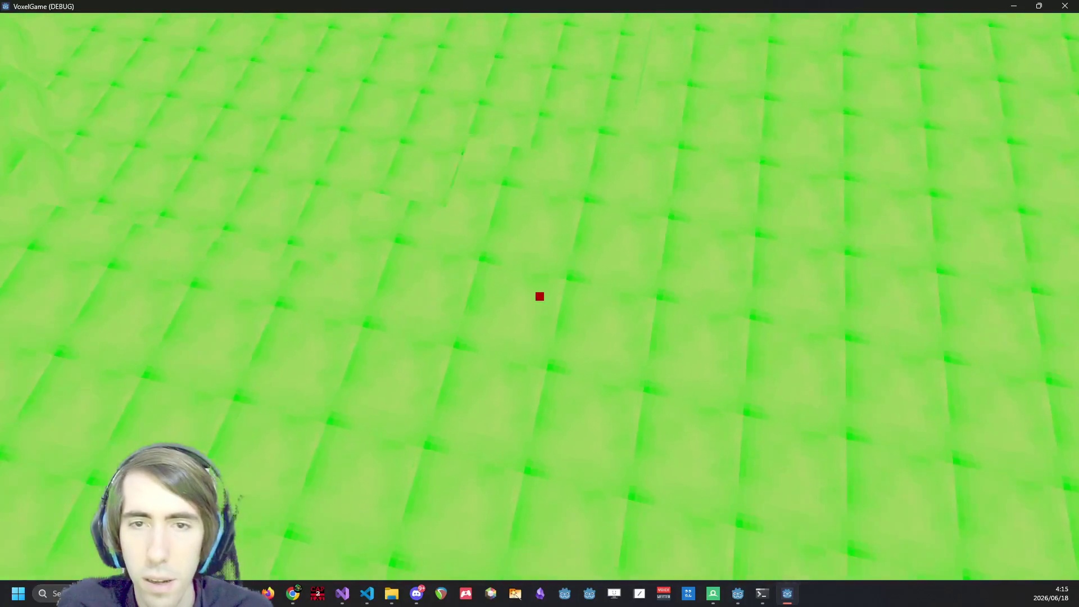
Look around the relaunched world to check the new distortion range, then close the game.
key("F5")
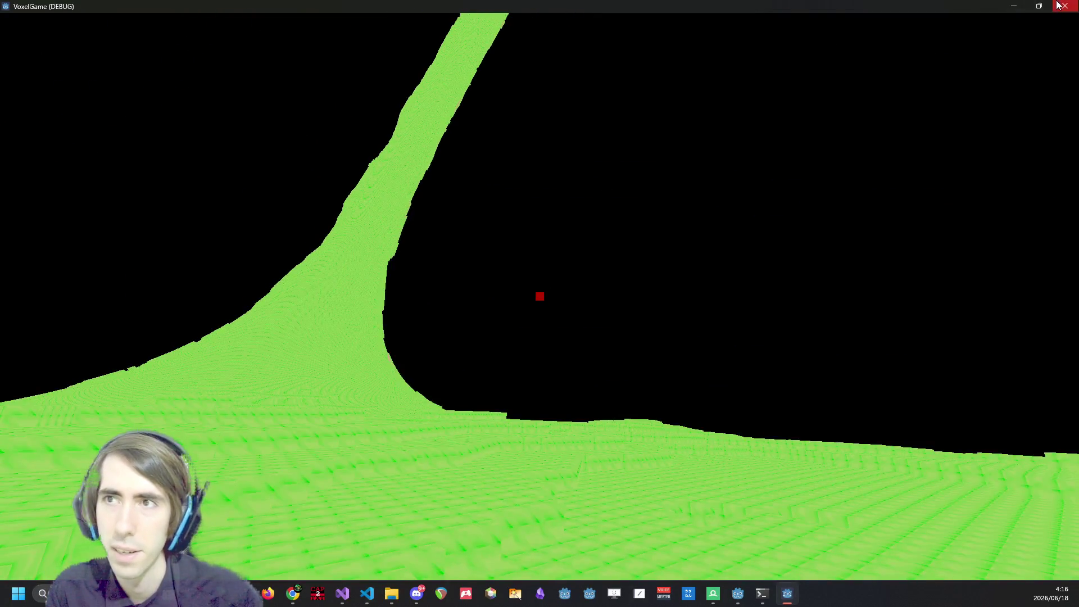
left_click(1060, 6)
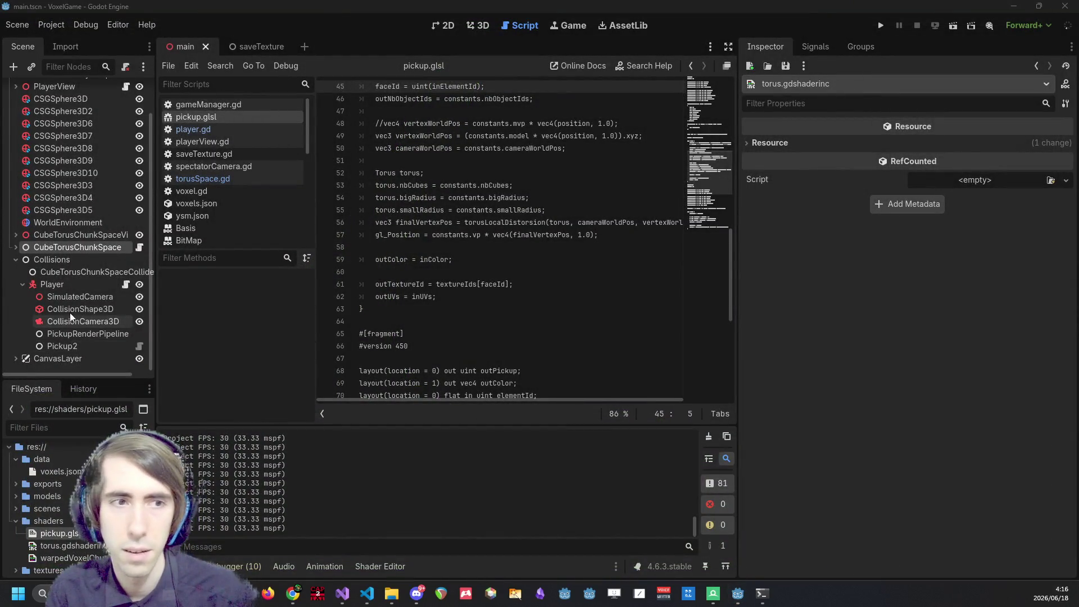
Inspect CubeTorusChunkSpace (radii 50 and 318, 314×50×2000 cubes) plus its Visual and Collider nodes.
left_click(66, 256)
left_click(52, 245)
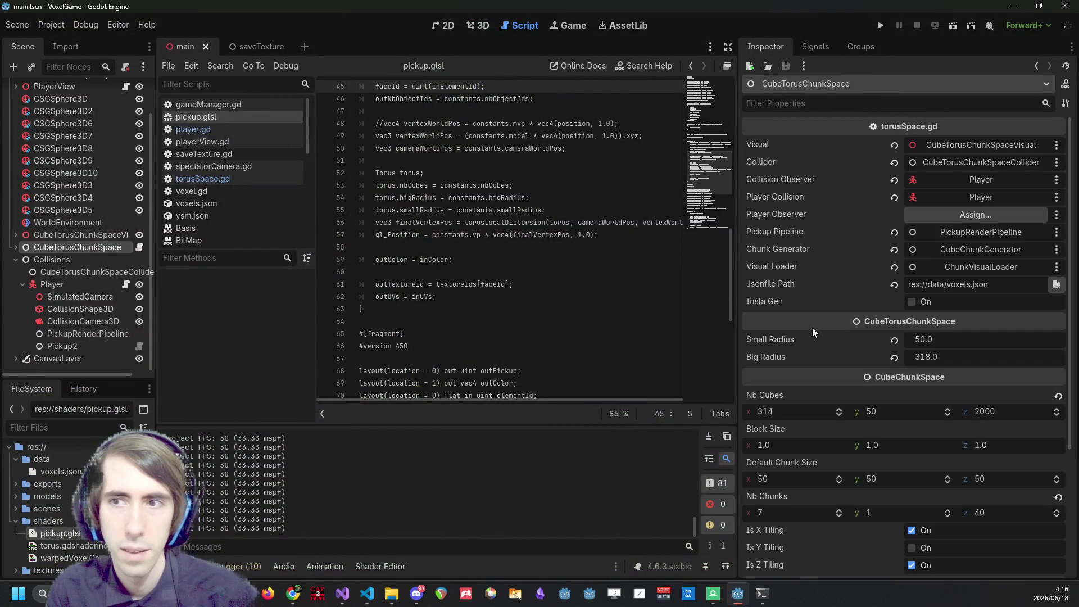
left_click(56, 236)
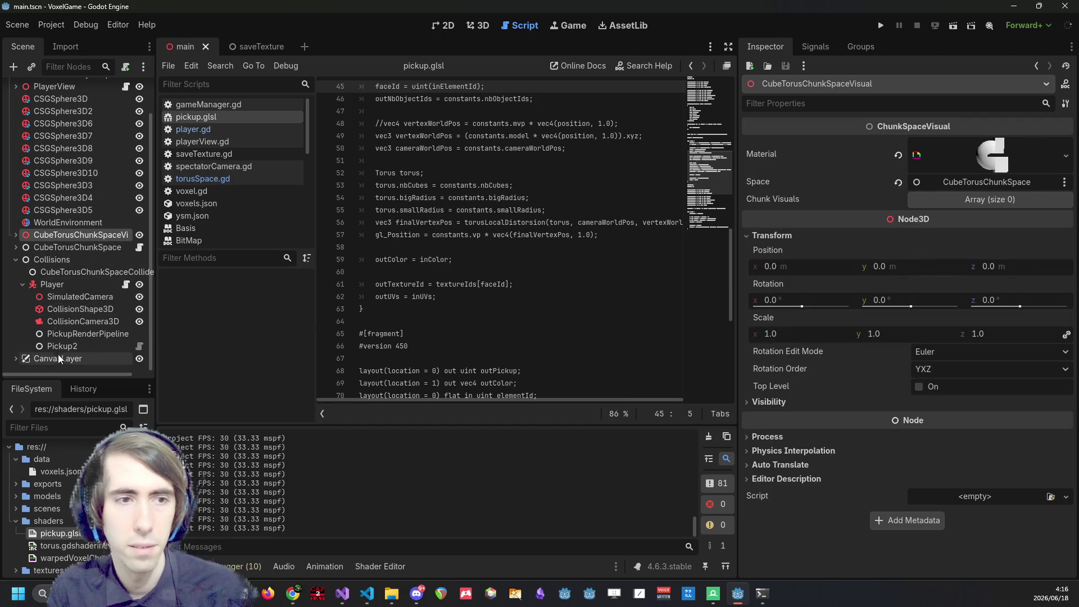
left_click(60, 260)
left_click(81, 272)
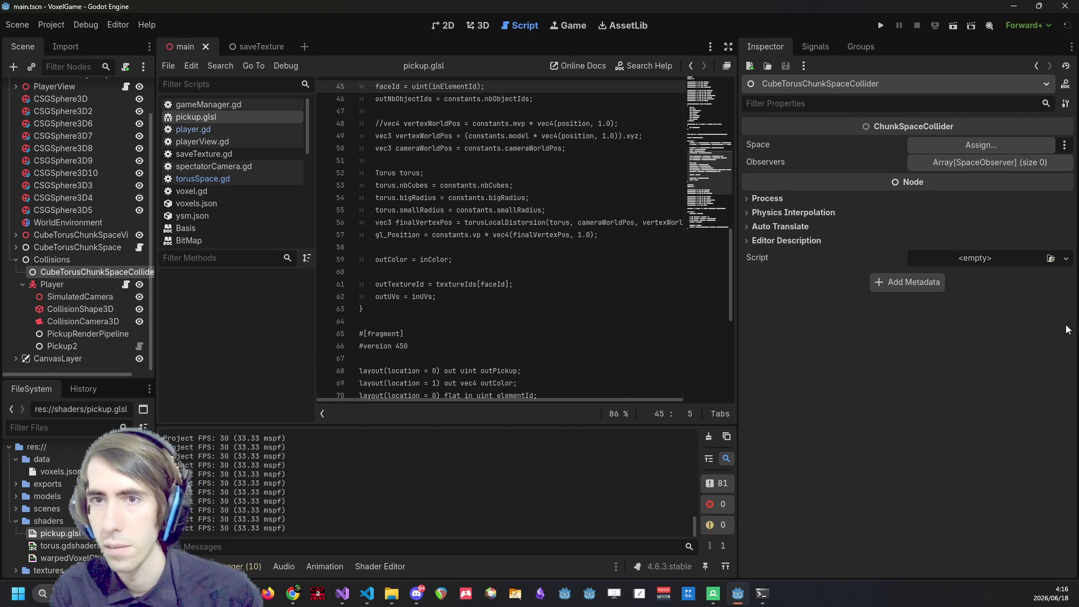
left_click(49, 238)
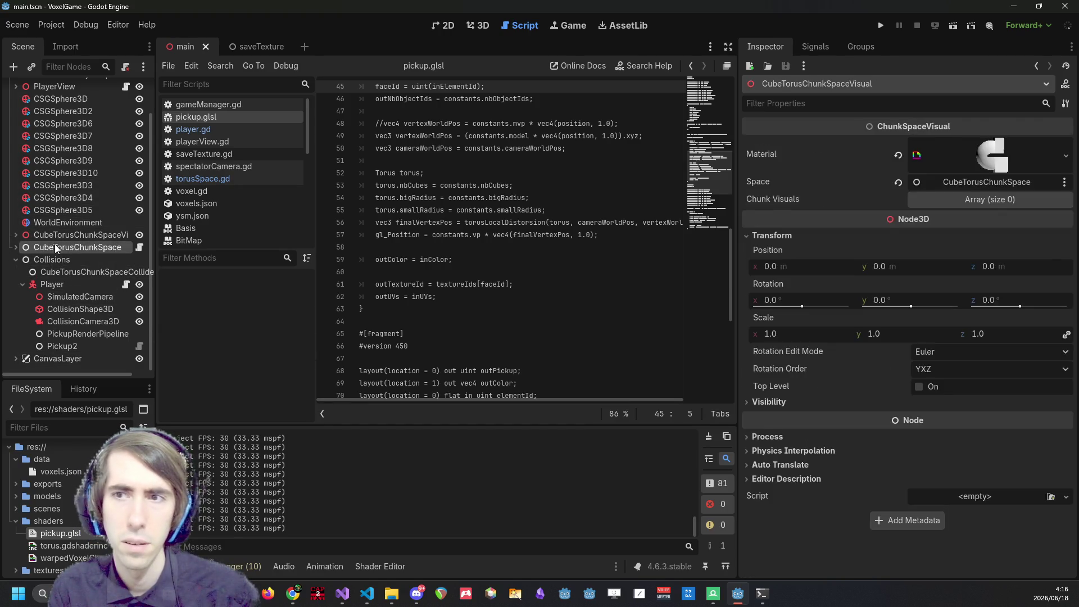
left_click(55, 247)
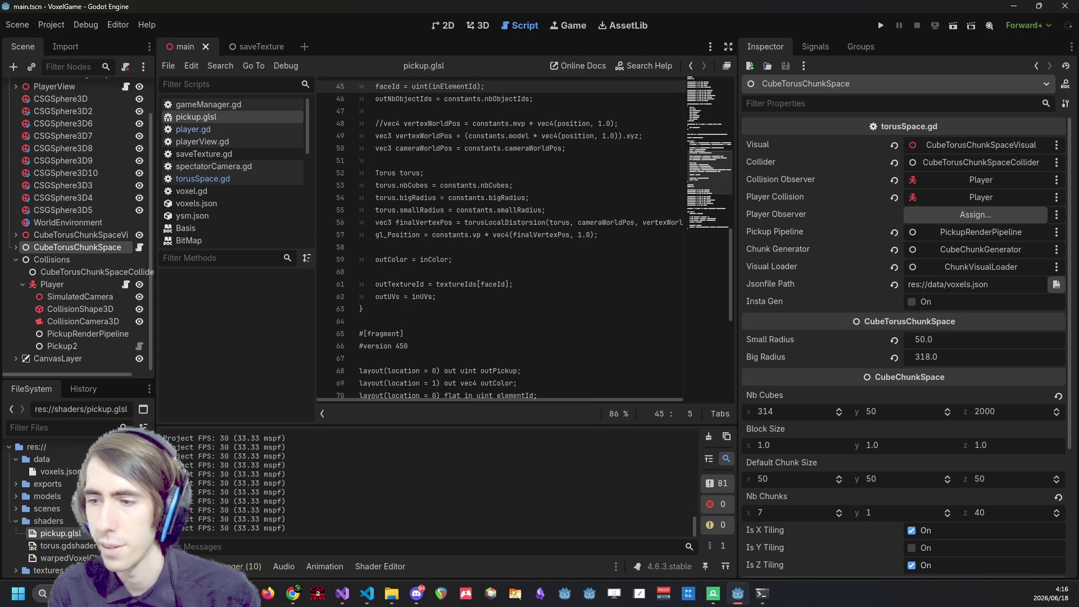
key("alt+Tab")
key("alt+Tab")
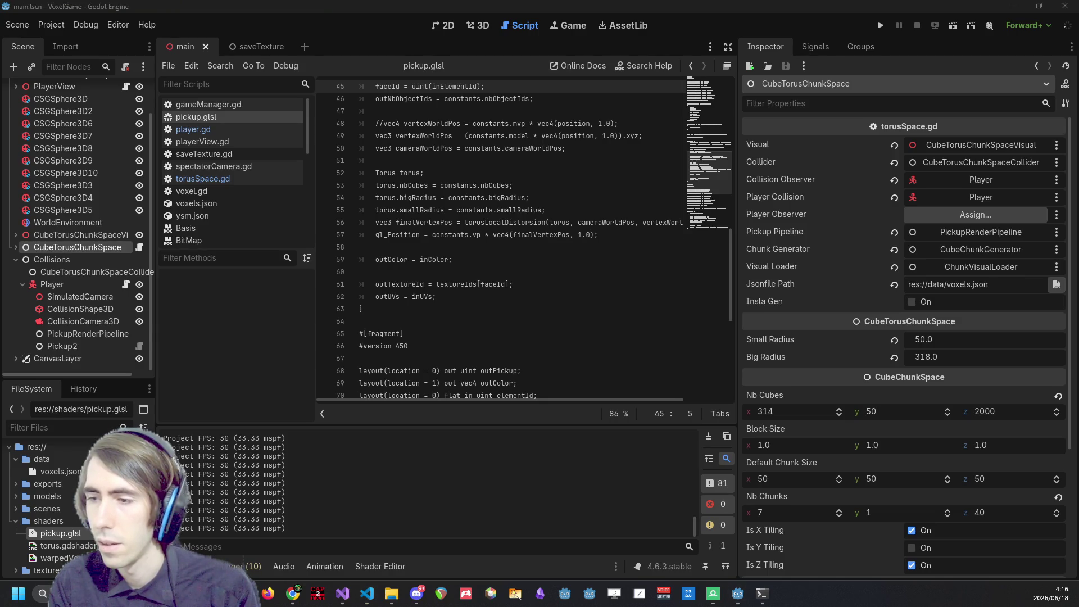
key("alt+Tab")
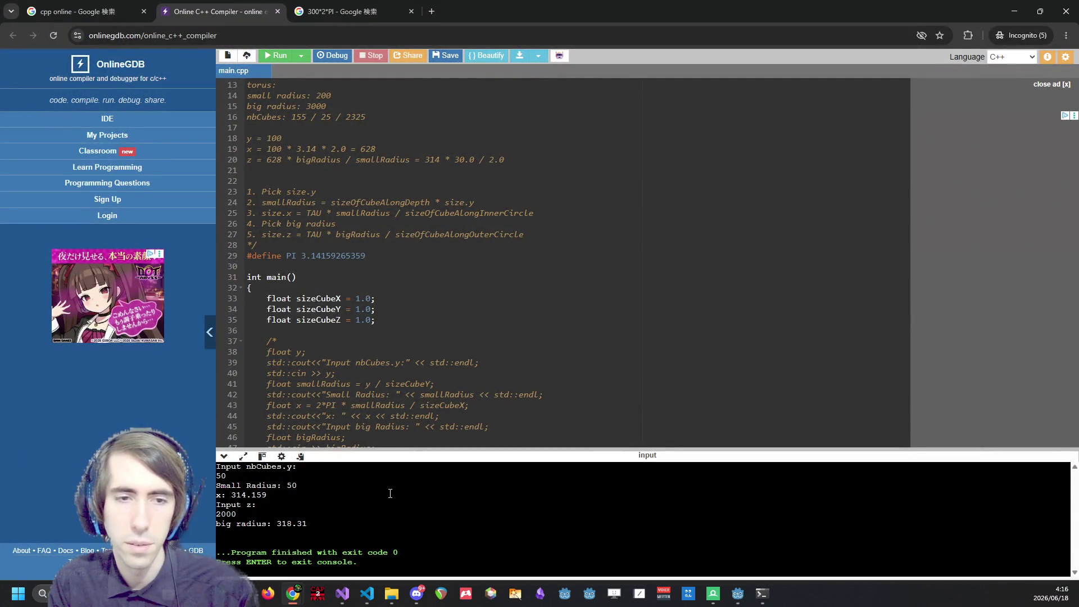
Rerun the torus calculator with 500 cubes along y, getting big radius 1591.55.
left_click(275, 57)
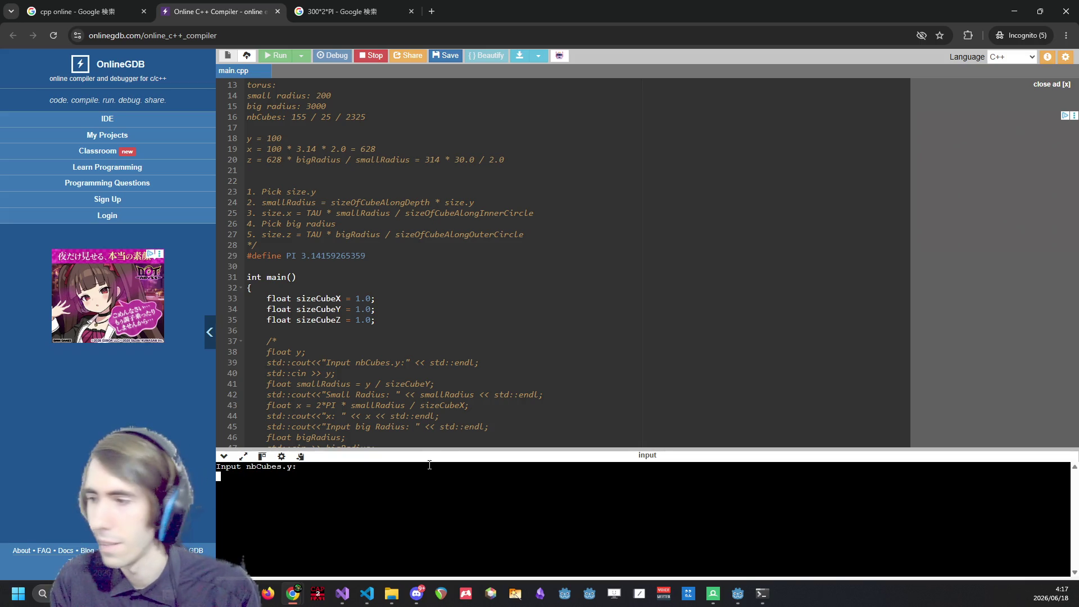
key("ctrl+d")
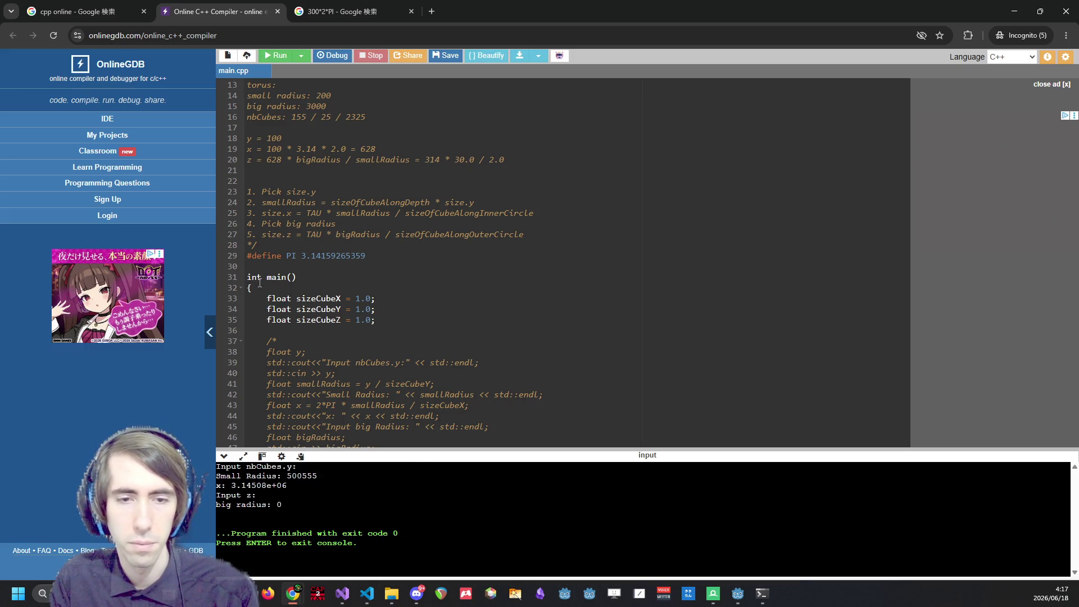
key("Return")
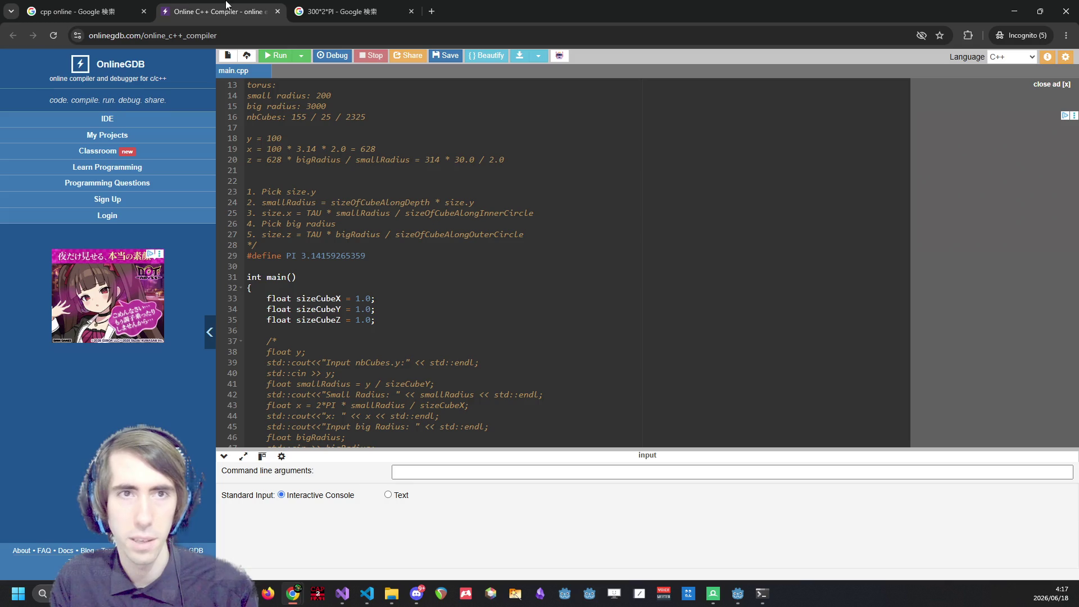
left_click(273, 55)
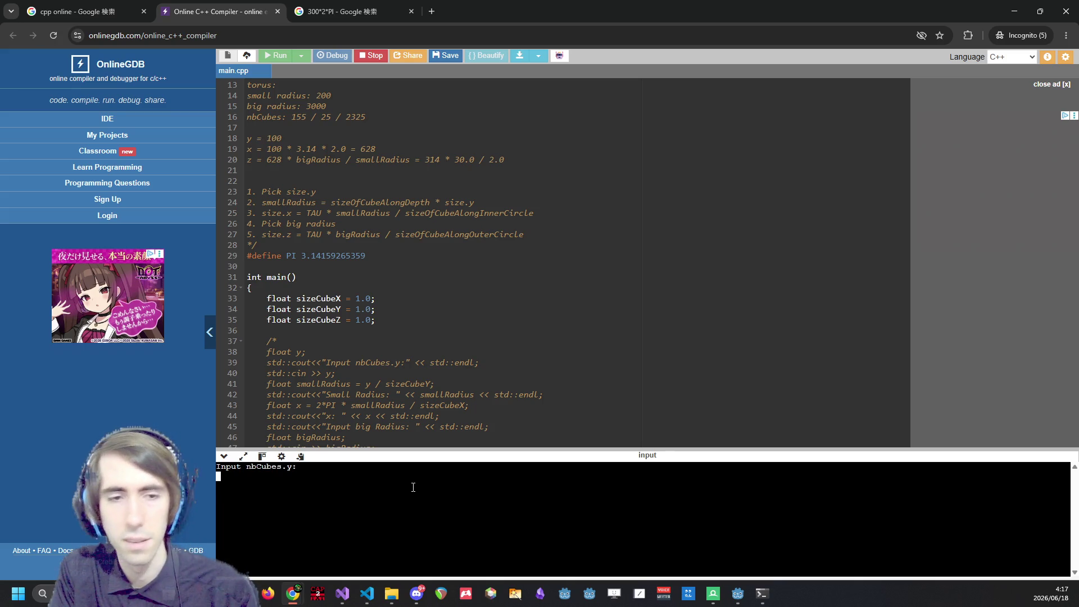
type("500")
key("Return")
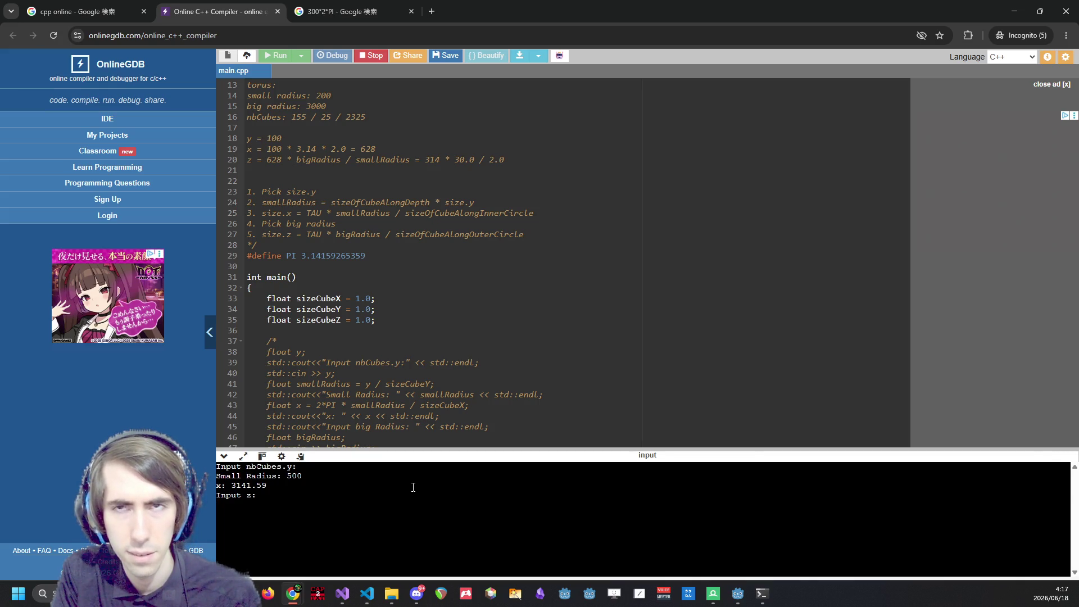
key("Return")
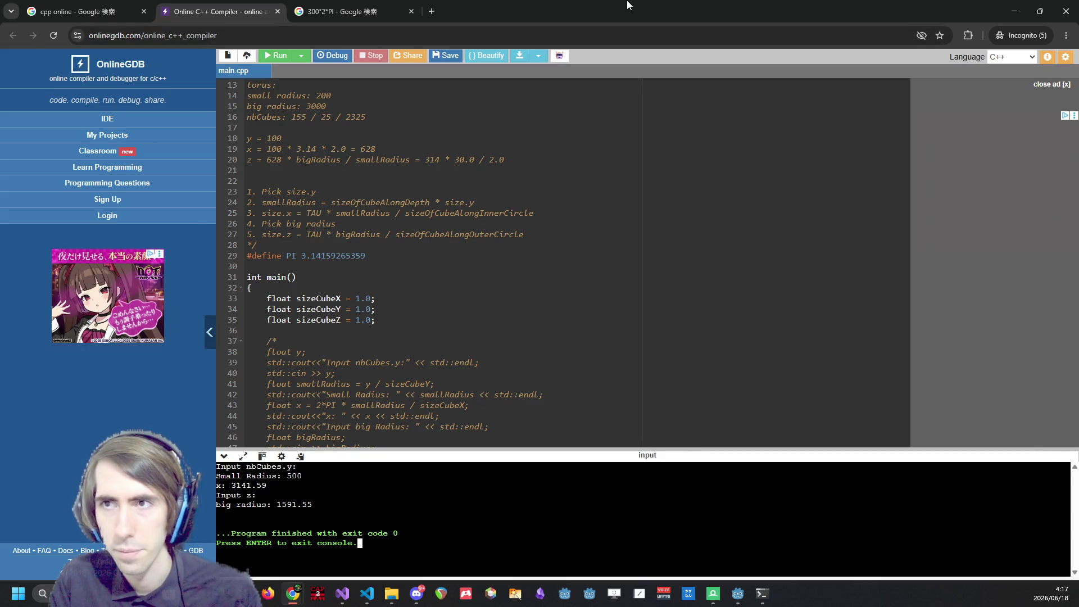
left_click(1015, 11)
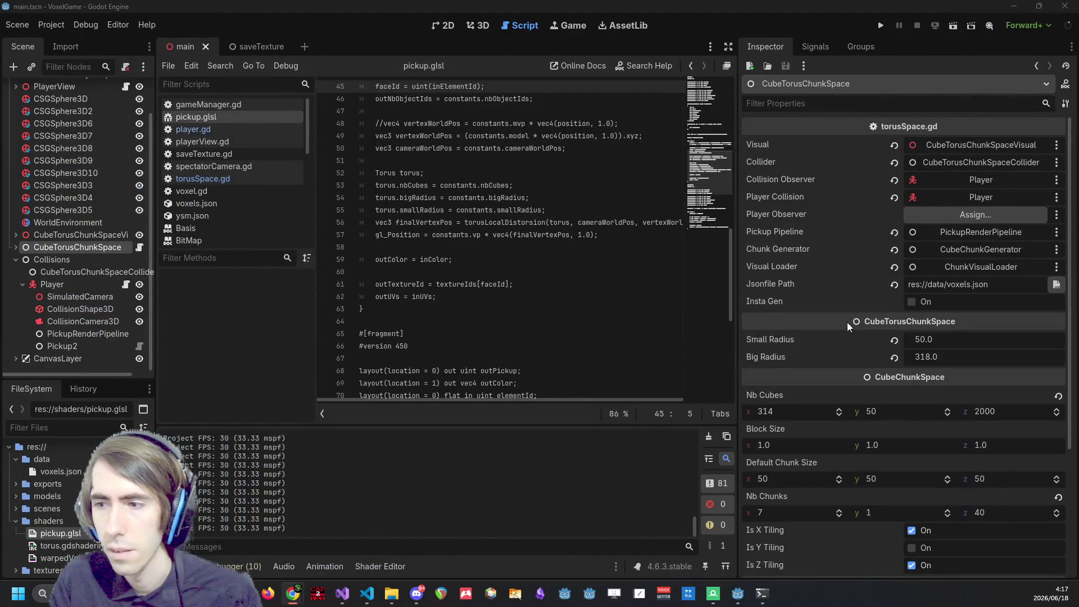
Set Nb Cubes y to 500 after checking the browser calculations.
left_click(895, 410)
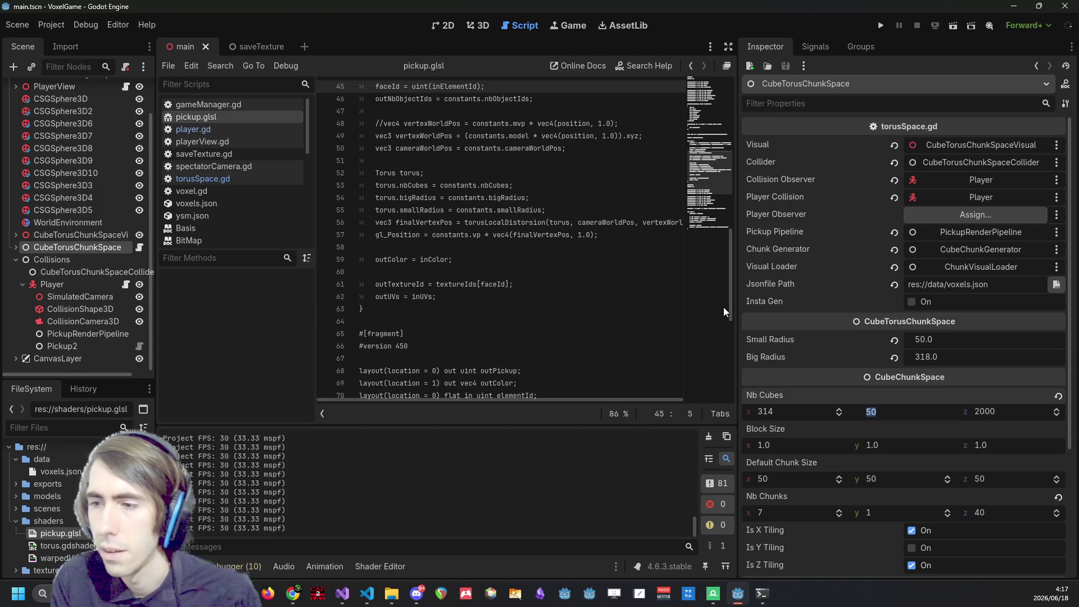
key("alt+Tab")
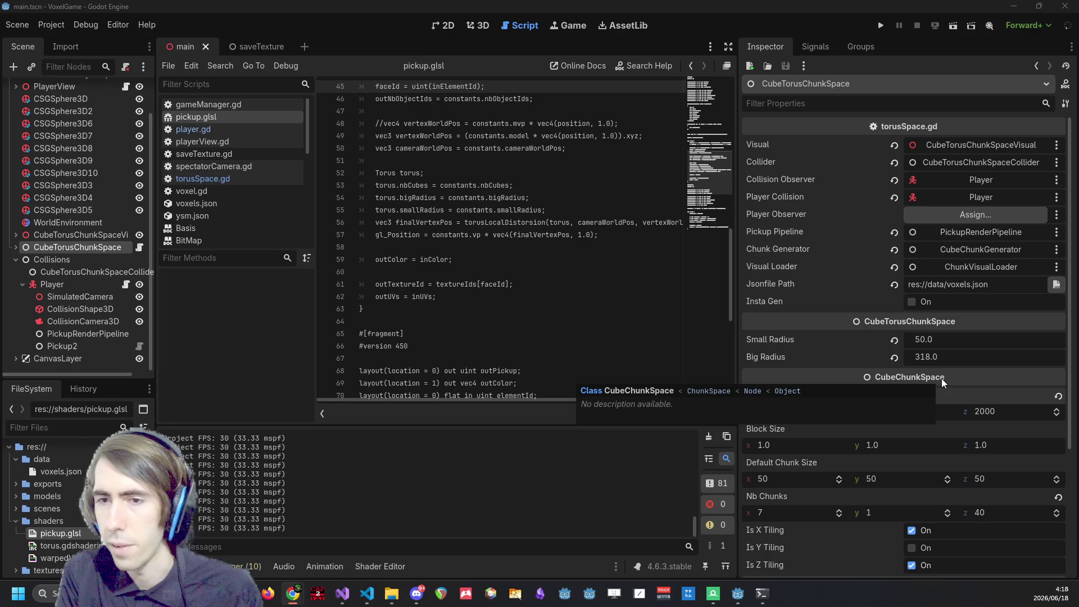
left_click(900, 411)
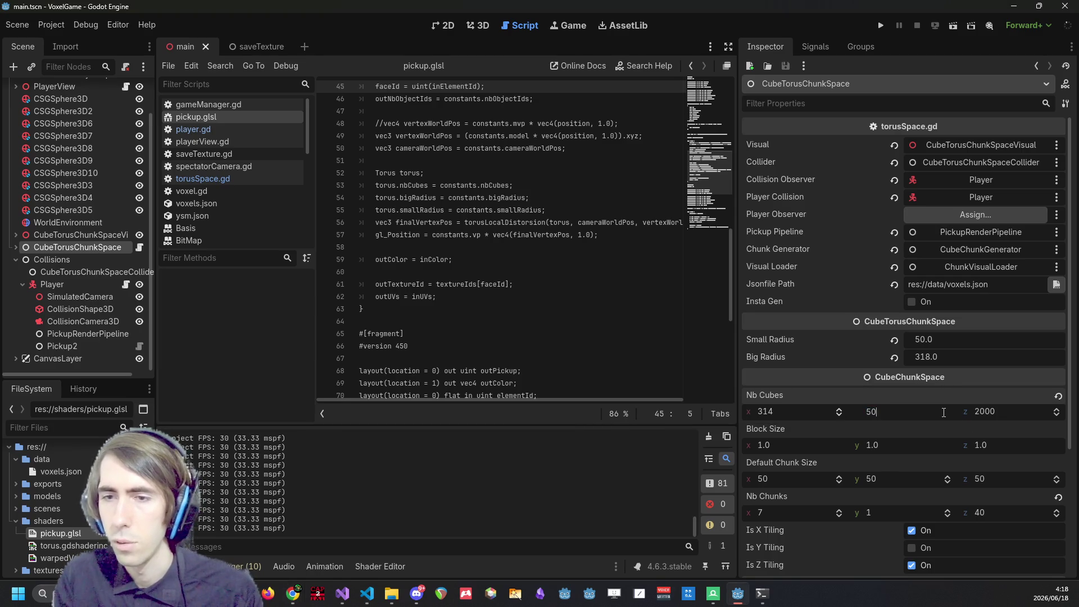
type("0")
key("Return")
Set Small Radius to 500 and Nb Cubes x to 3141.
left_click(809, 407)
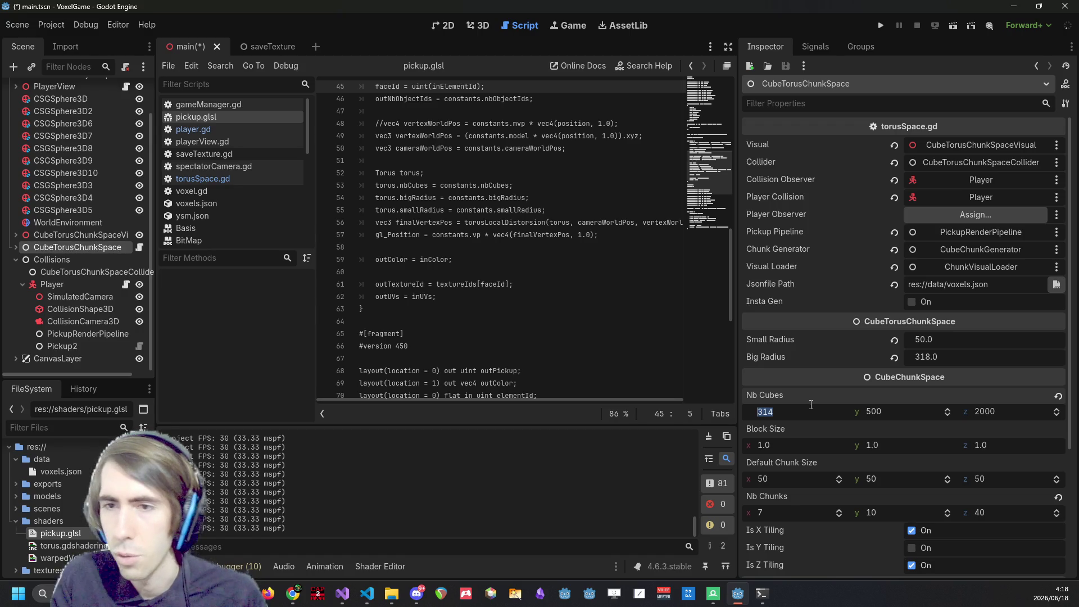
left_click(939, 340)
type("500.0")
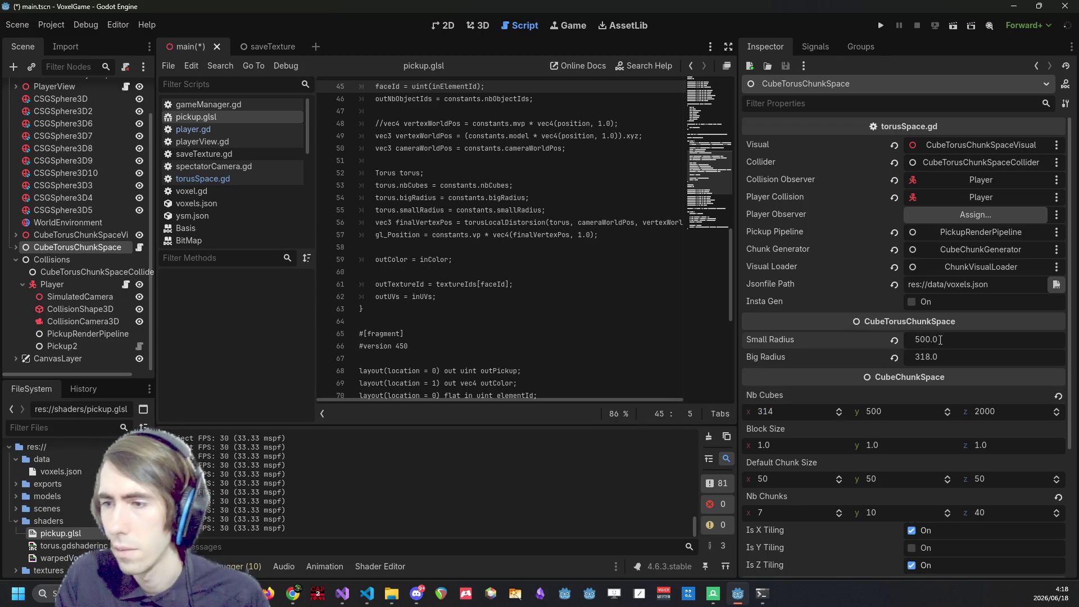
left_click(810, 412)
type("314")
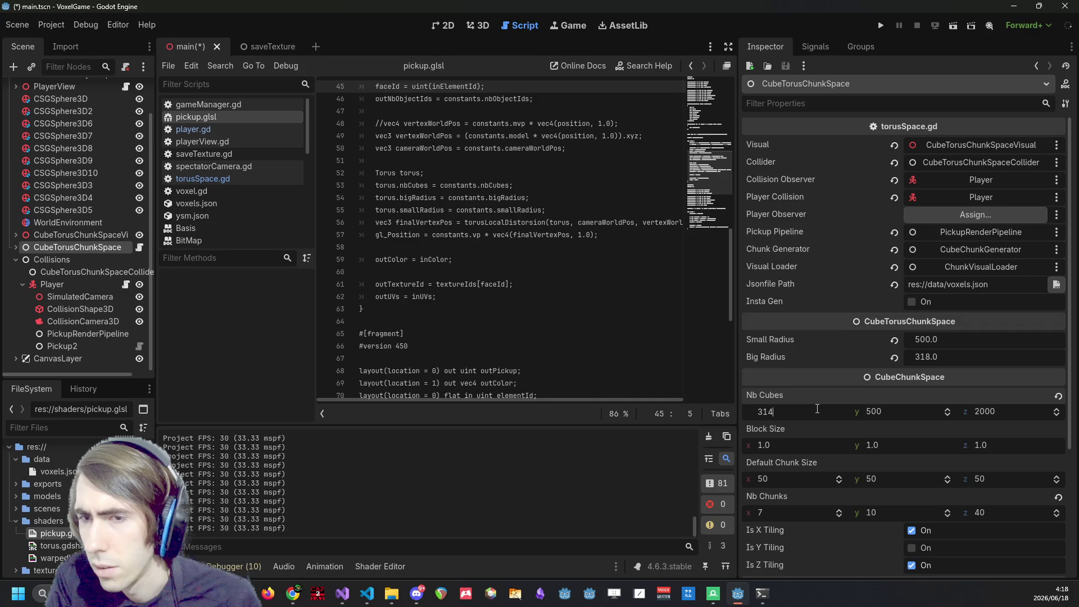
type("1")
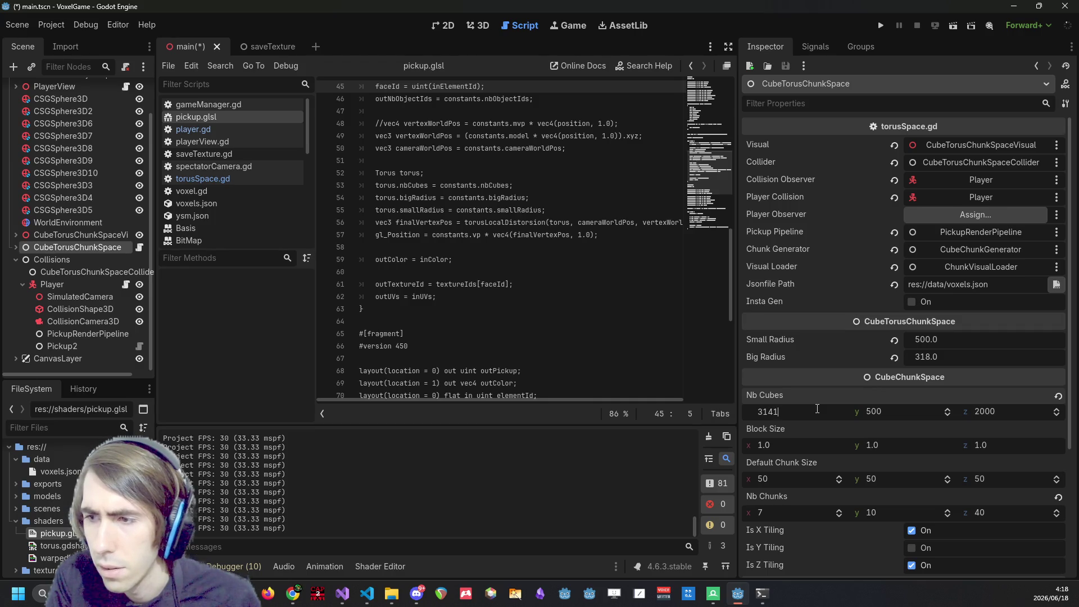
key("Return")
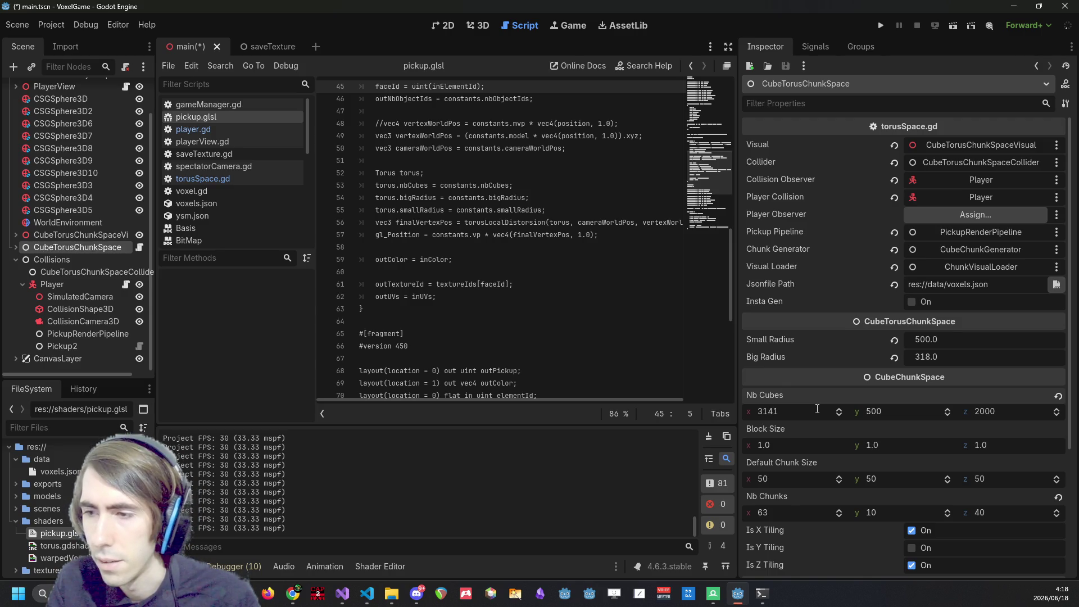
Set Nb Cubes z to 8000 and Big Radius to 1273.24, then save and run the game.
left_click(1003, 413)
type("8000")
key("Return")
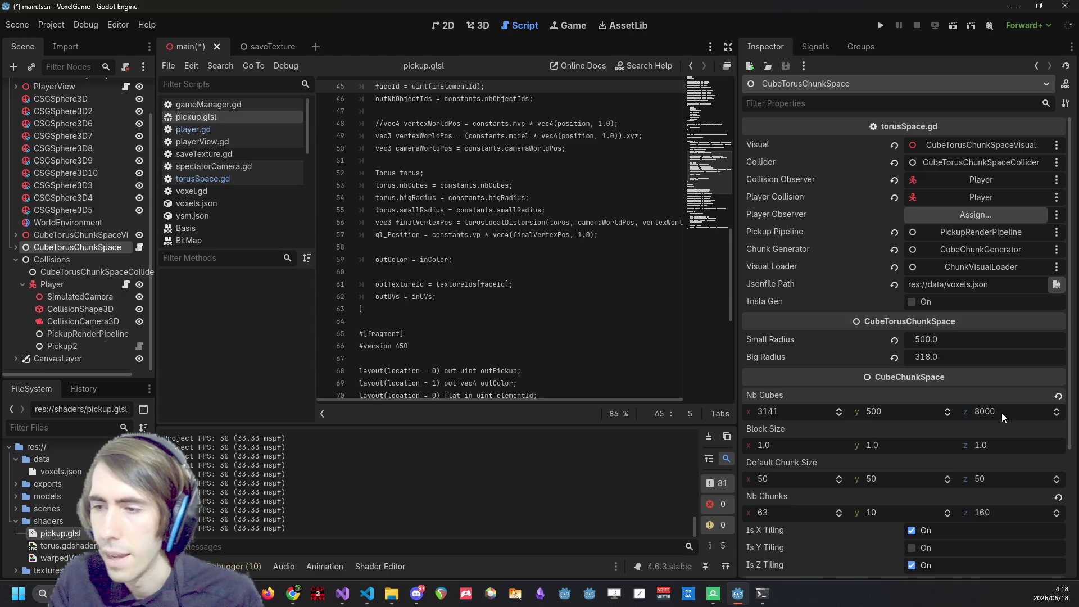
left_click(948, 357)
type("1")
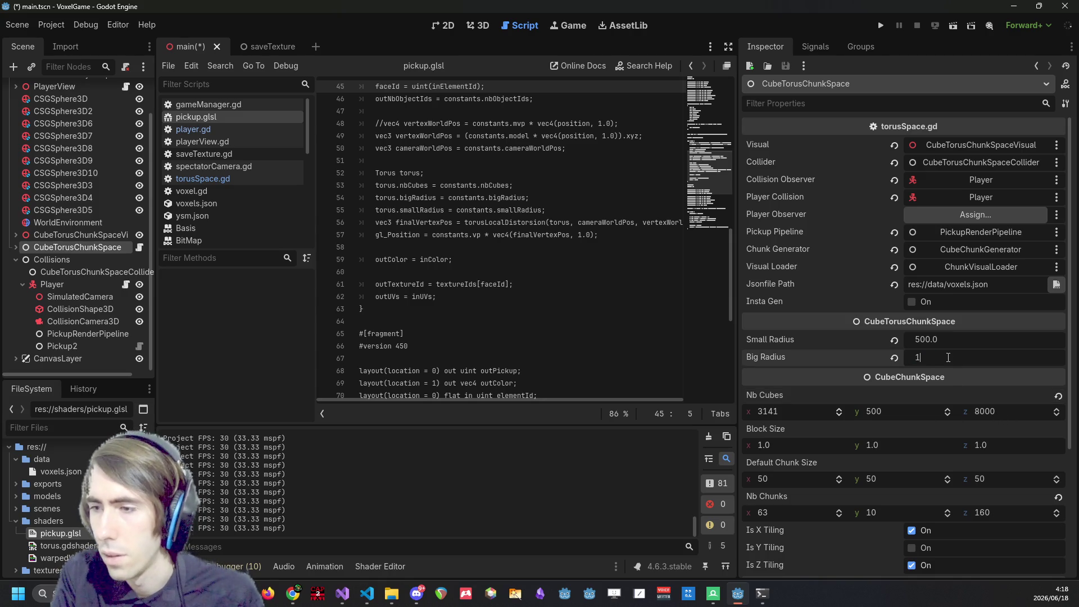
type("274.24")
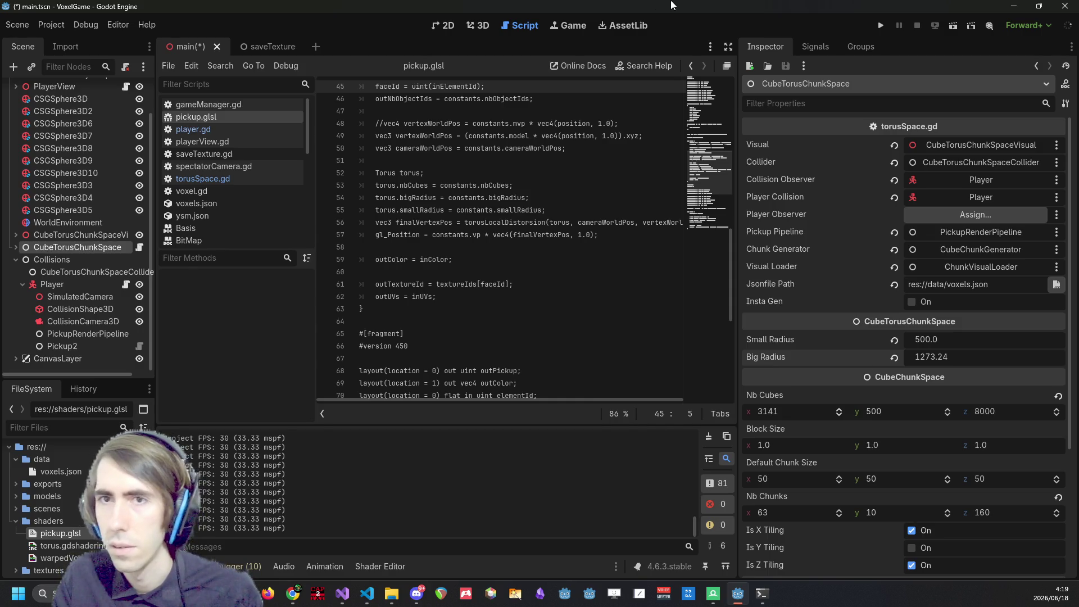
left_click(879, 20)
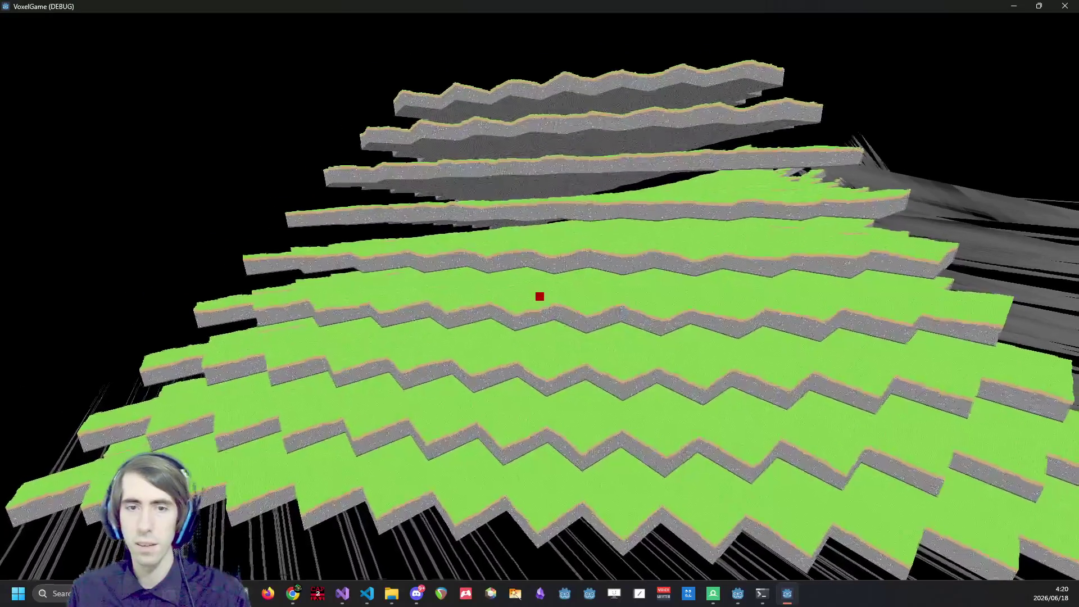
Screenshot the stepped torus terrain, look around it, then close the game window.
key("super+shift+s")
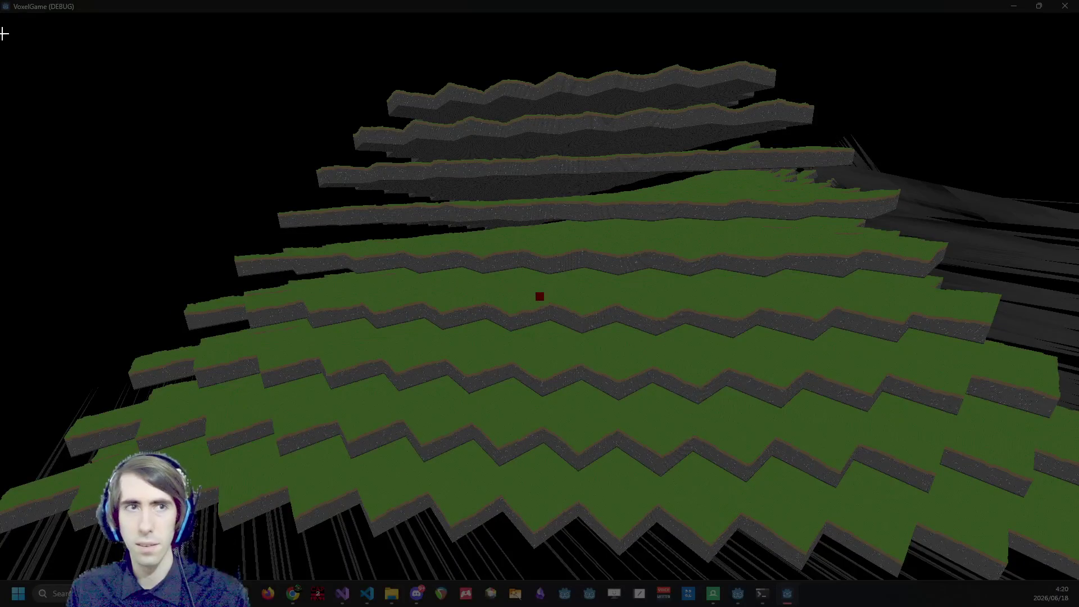
left_click_drag(11, 25, 1070, 585)
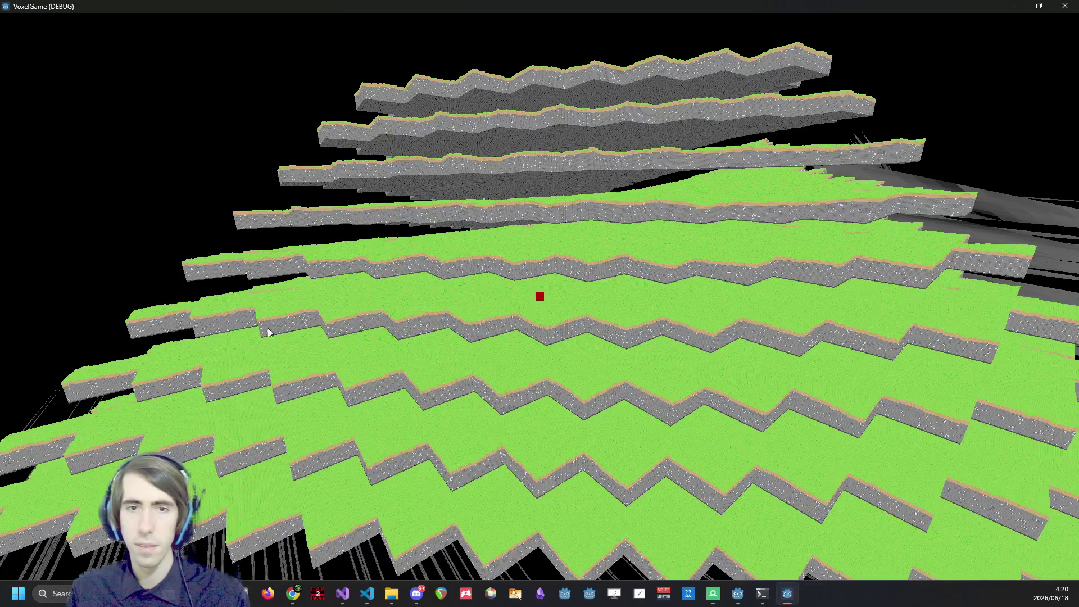
left_click(213, 340)
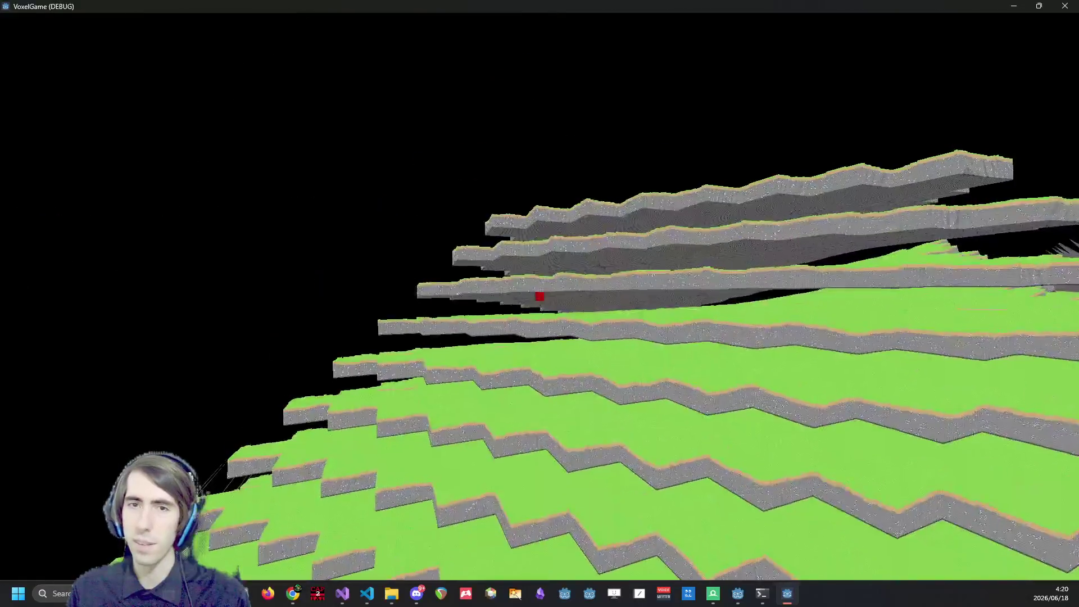
key("Escape")
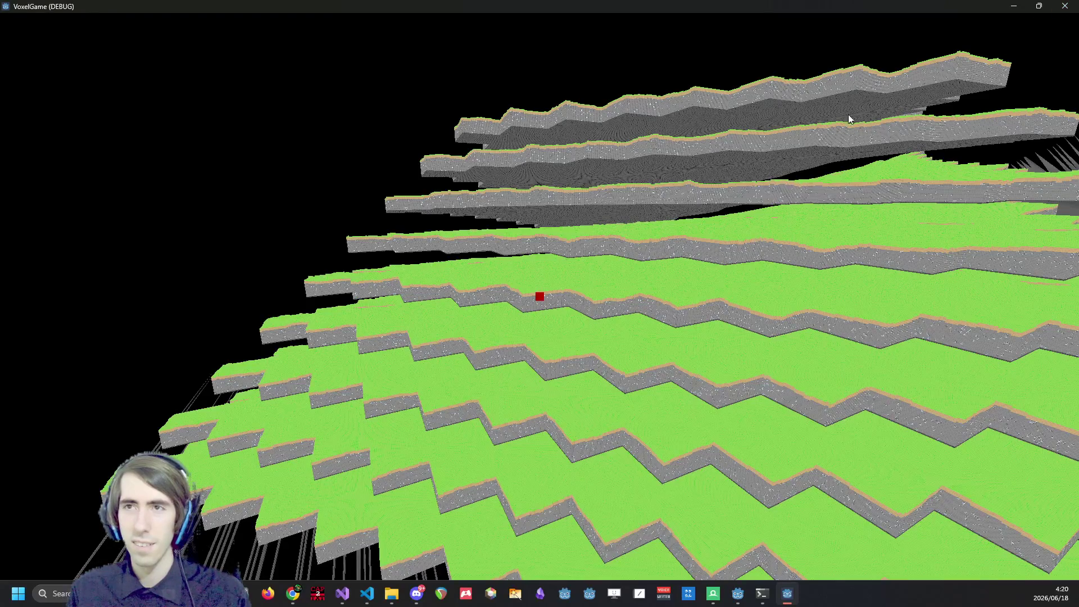
left_click(1066, 7)
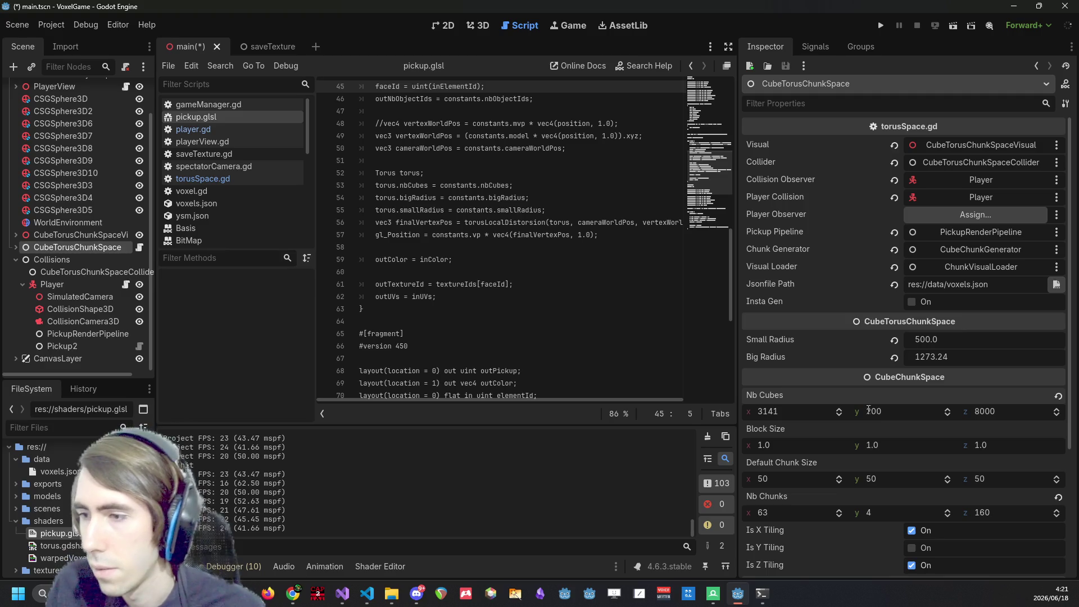
Enter the smaller torus cube counts, committing Nb Cubes z as 2500, and run the game.
left_click(822, 409)
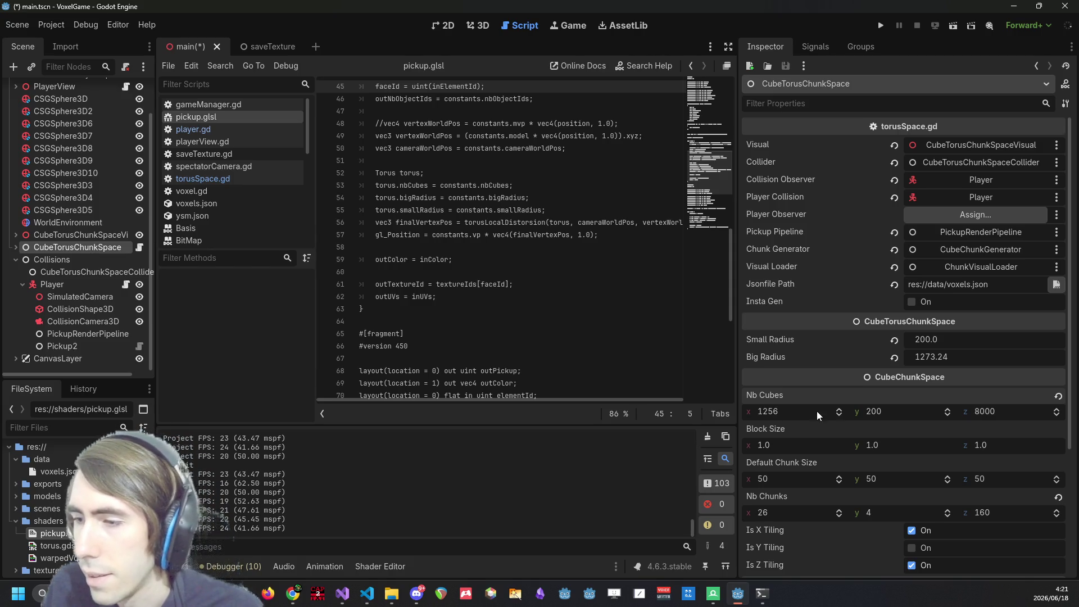
type("2500")
key("Return")
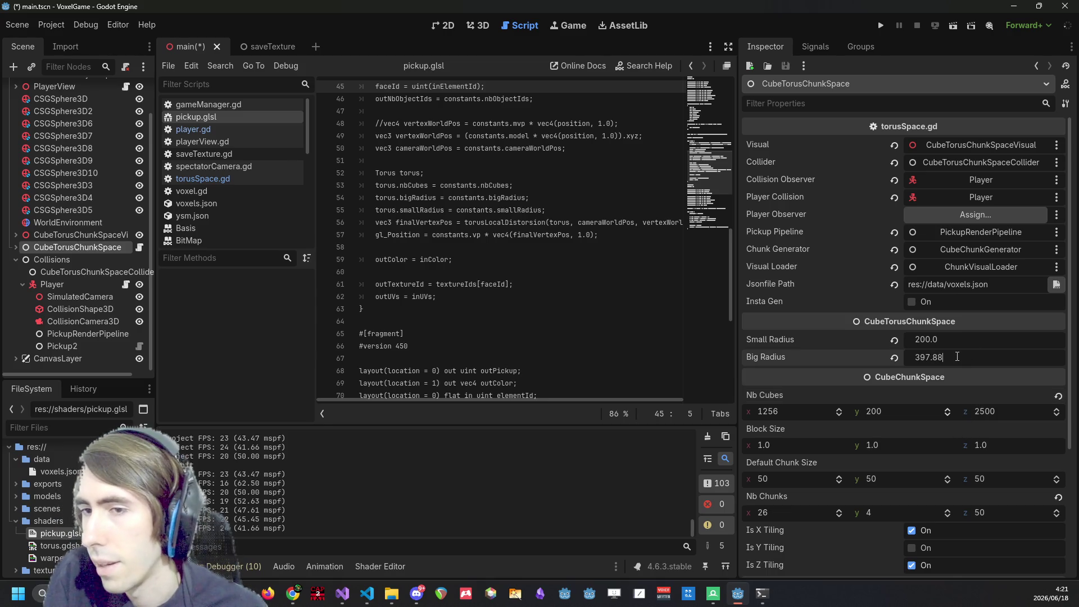
left_click(876, 26)
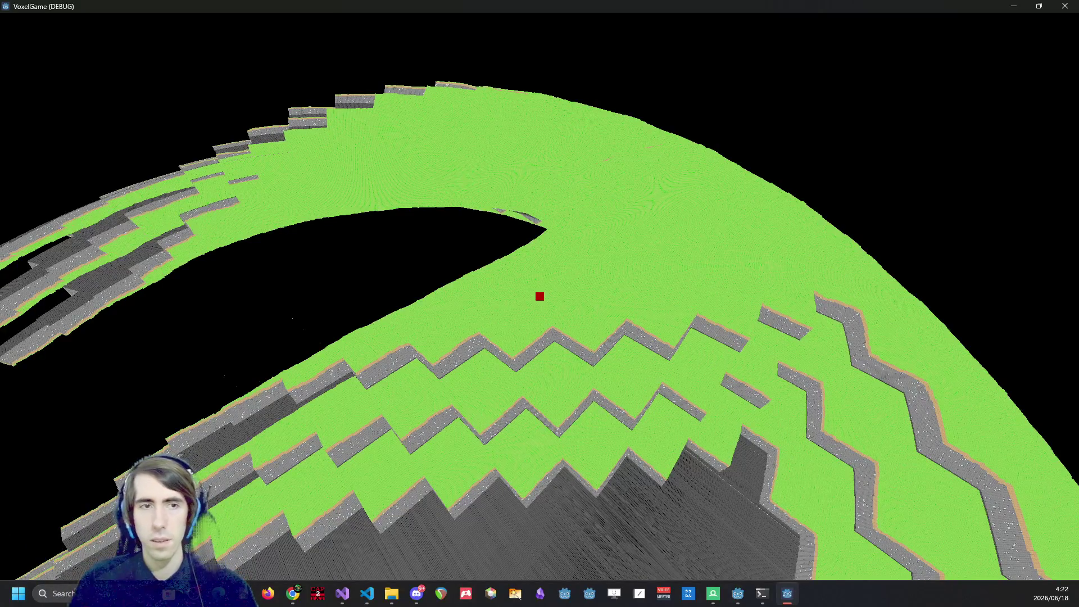
Leave mouse-look and turn the game into a smaller window over the editor.
key("Escape")
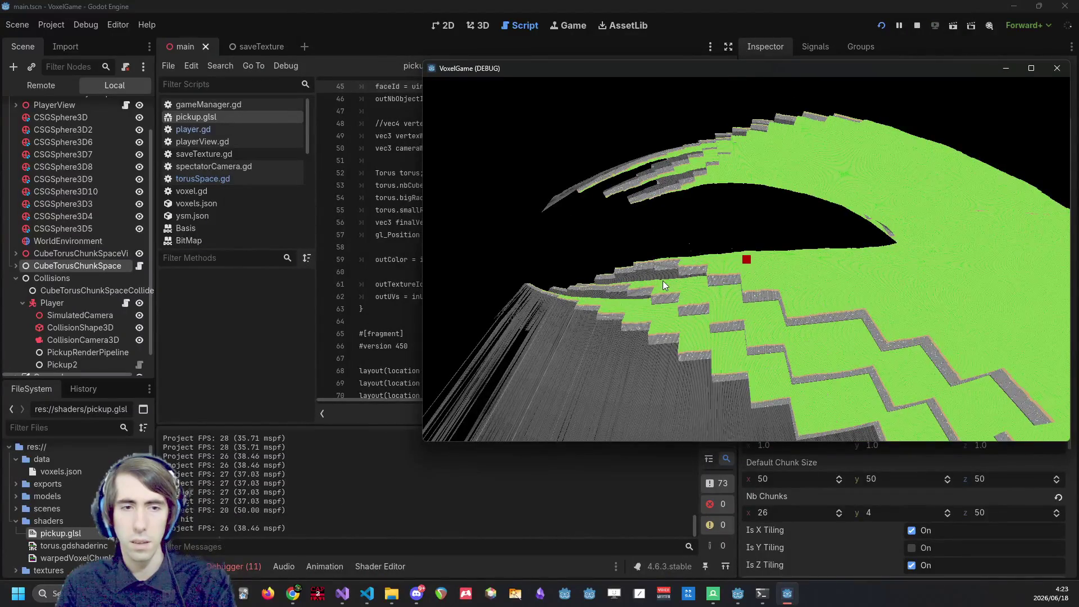
Maximize the game window again so it fills the whole screen.
left_click(663, 280)
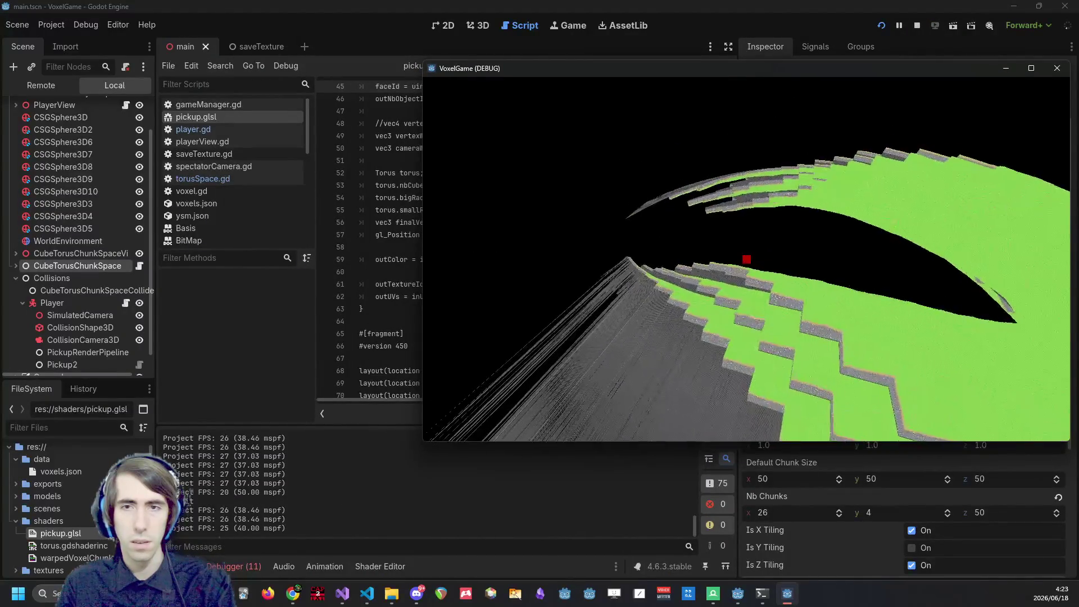
key("Escape")
left_click_drag(725, 66, 600, 2)
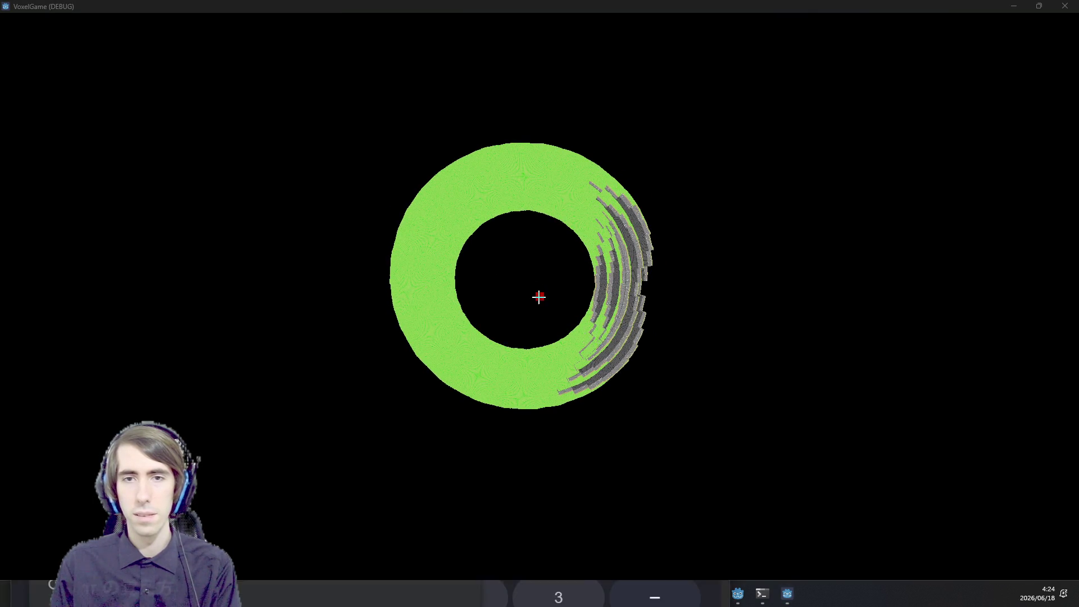
Snip a screenshot of the distant torus ring and return control to the game.
key("super+shift+s")
left_click_drag(306, 95, 677, 401)
left_click_drag(712, 434, 712, 434)
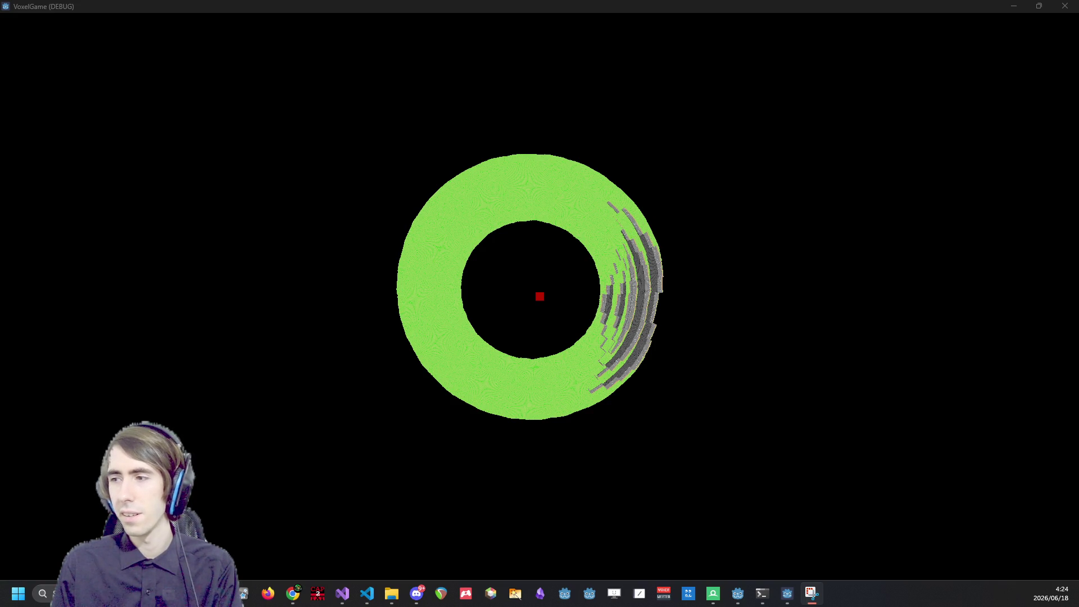
left_click(707, 291)
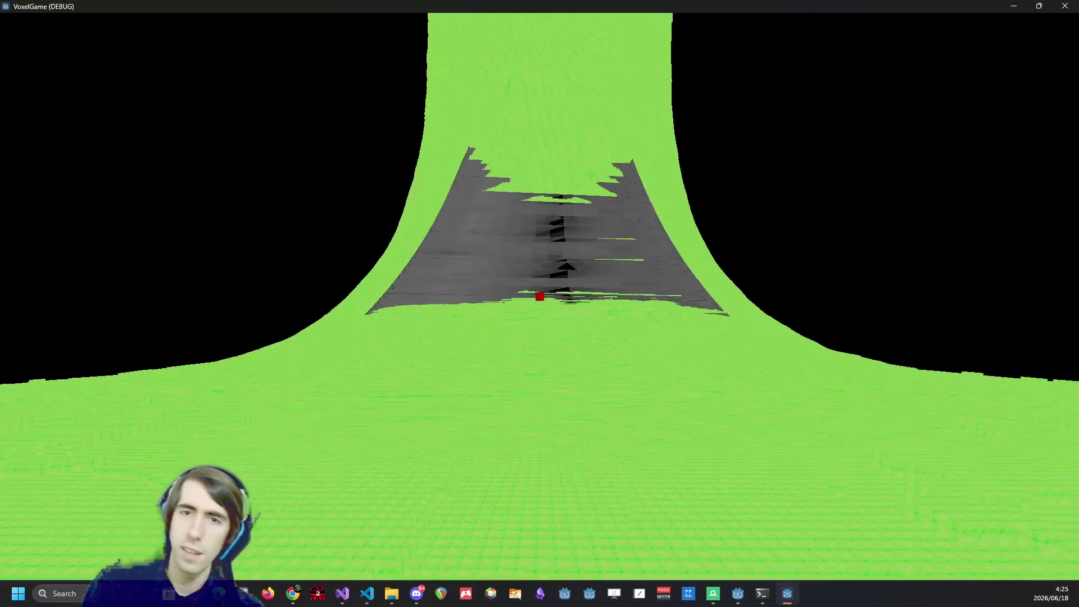
Walk forward over the torus past the grey stone ramp onto the flat grass.
key("w")
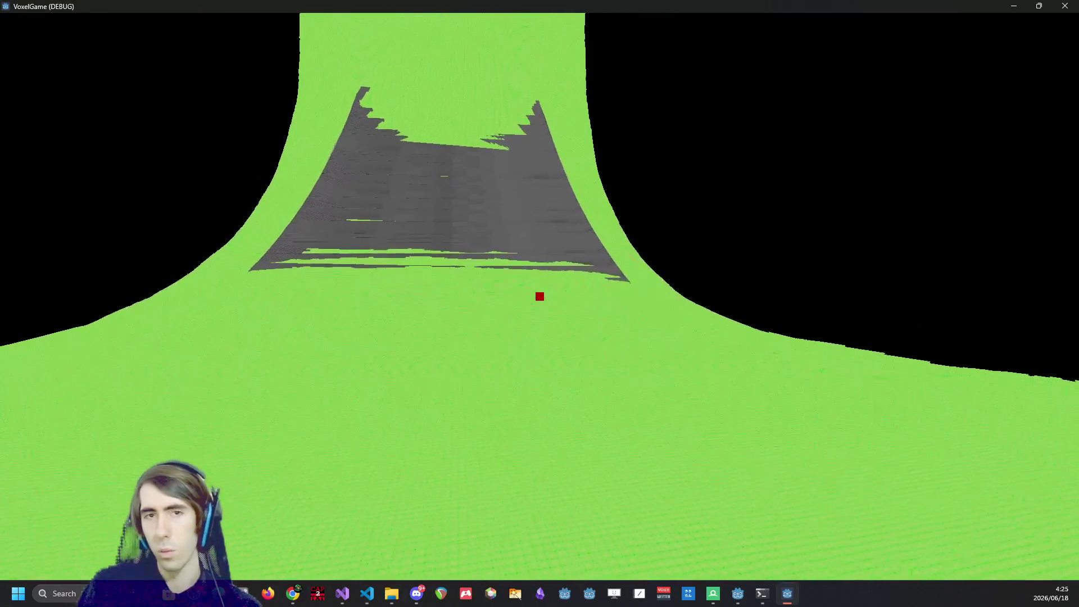
key("w")
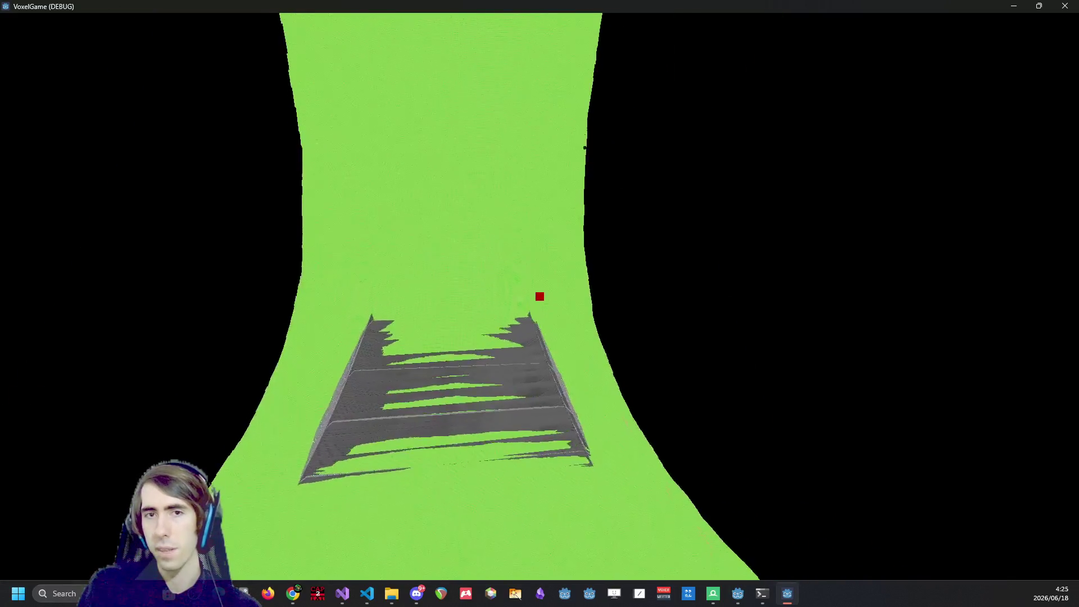
key("w")
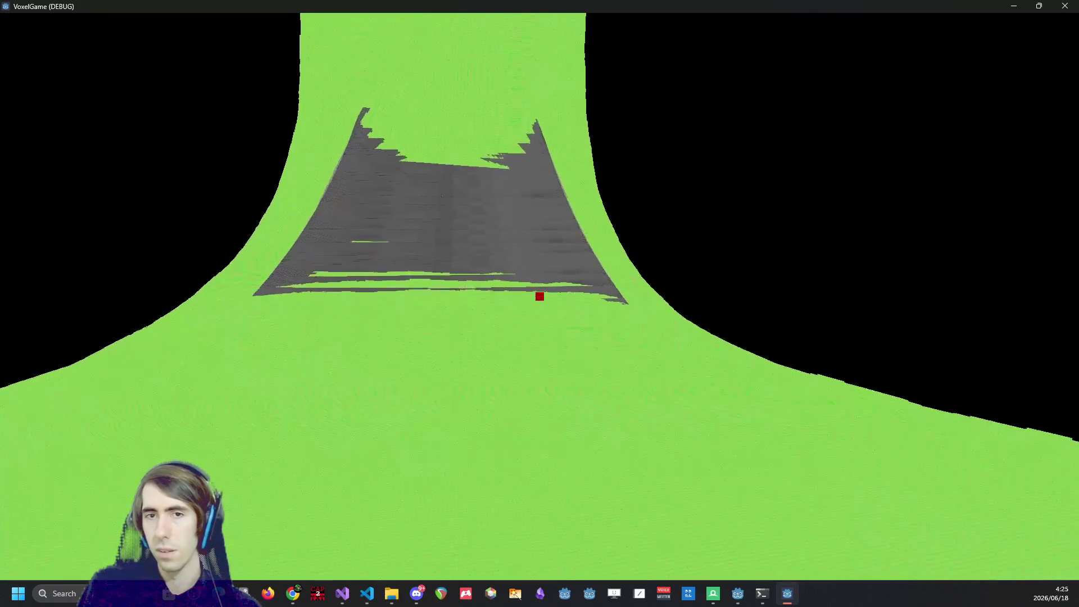
key("w")
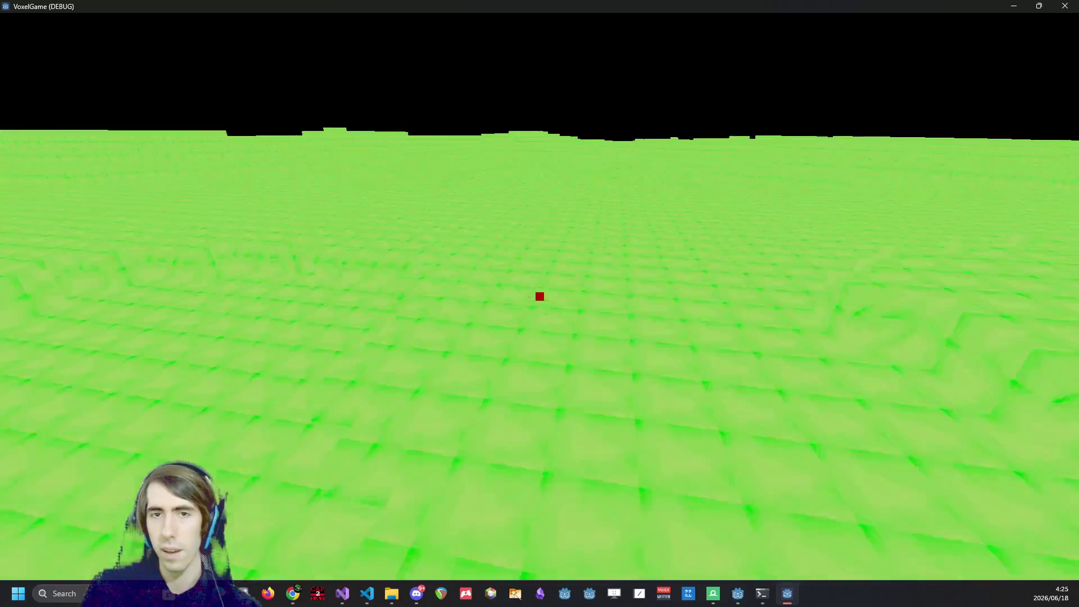
Place a grey stone cube and an L of tan dirt blocks on the grass, then exit the game.
left_click(539, 297)
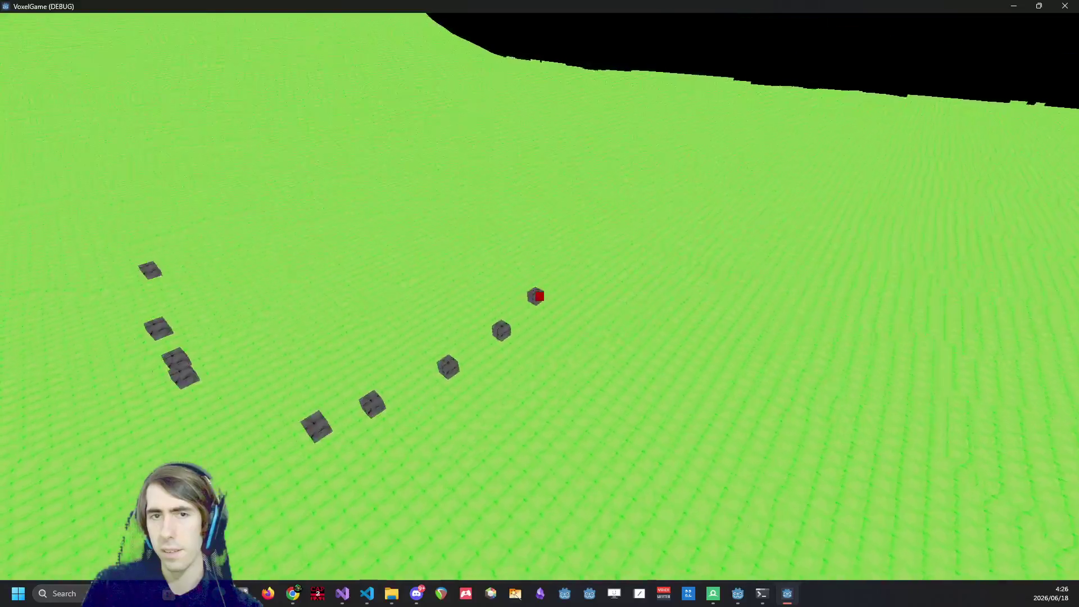
left_click(539, 296)
left_click(539, 296)
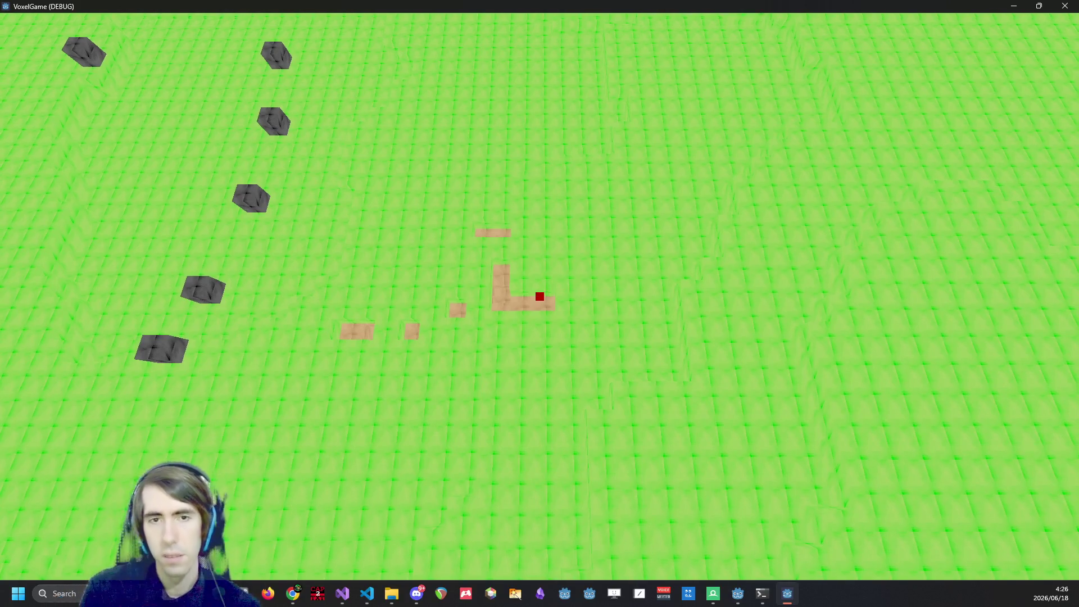
key("Escape")
Check in Project Settings' General section that Max FPS is 30.
left_click(48, 25)
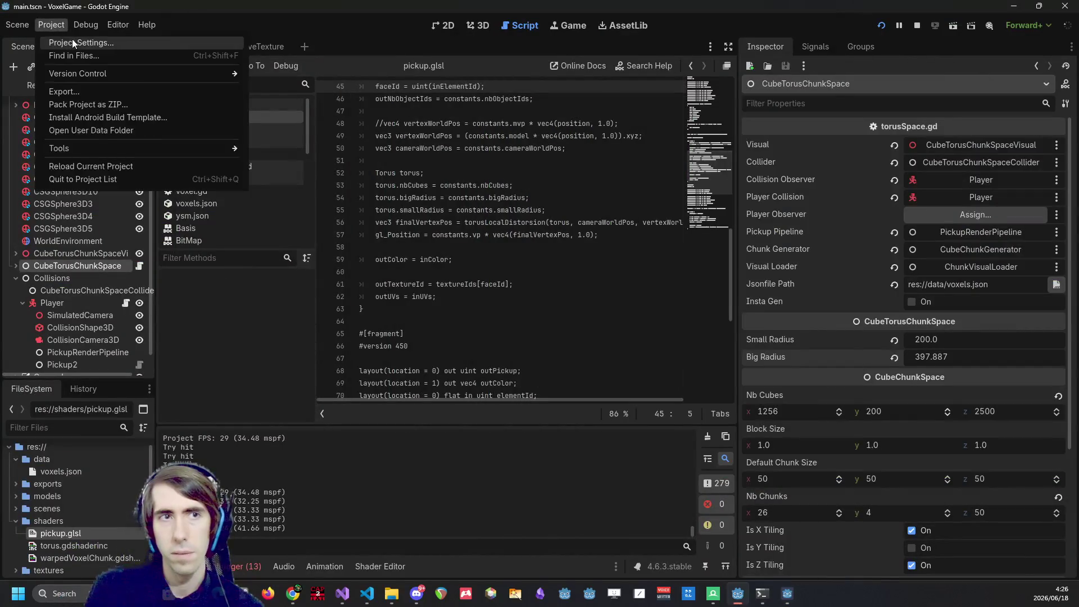
left_click(72, 39)
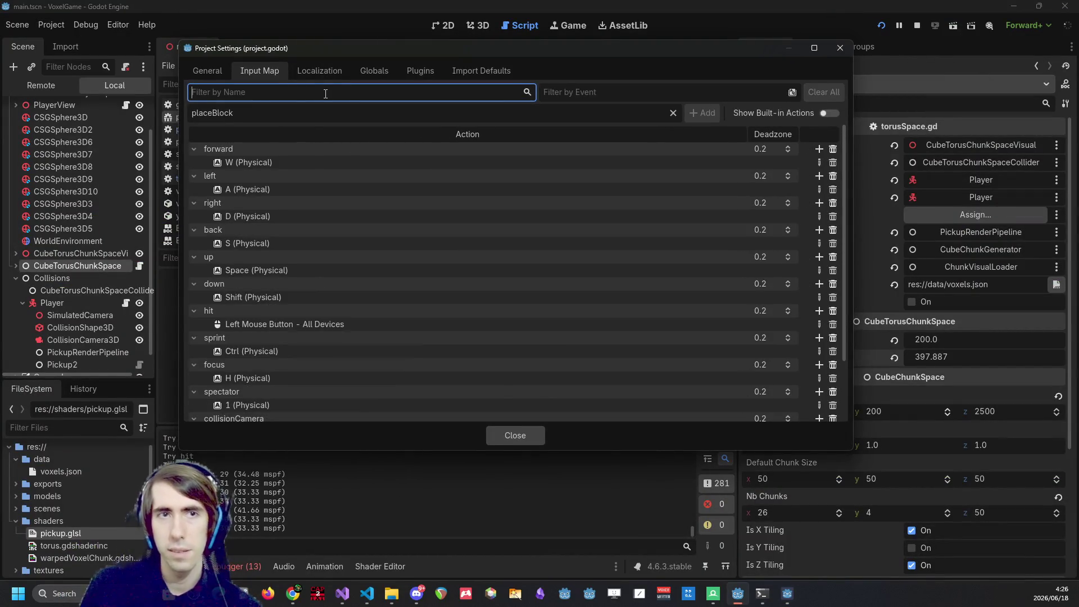
left_click(225, 74)
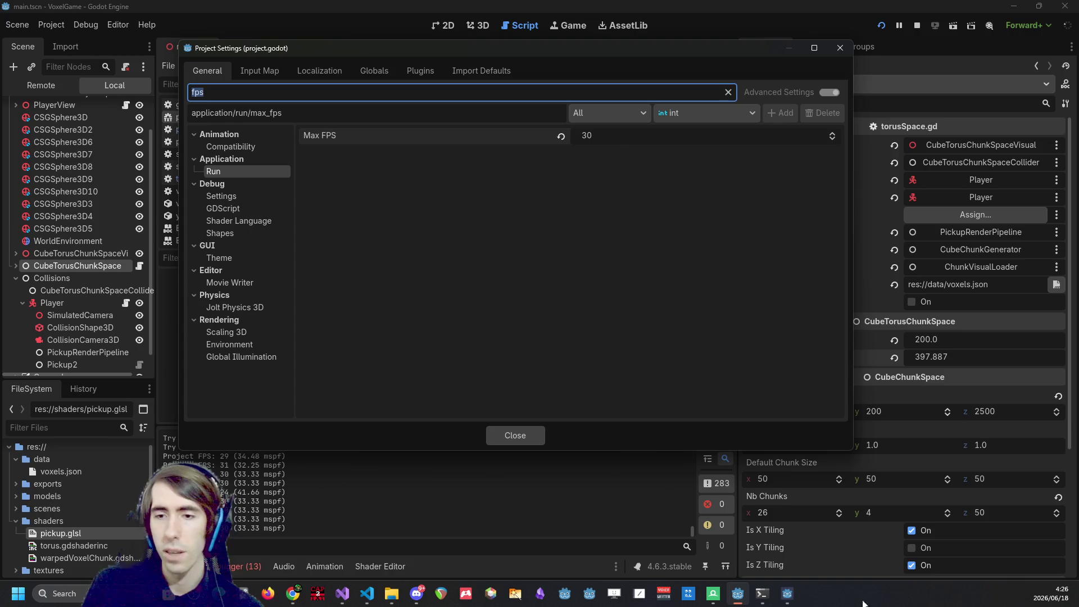
Bring back the running game window maximized, then switch to todo.md in VS Code.
left_click(788, 595)
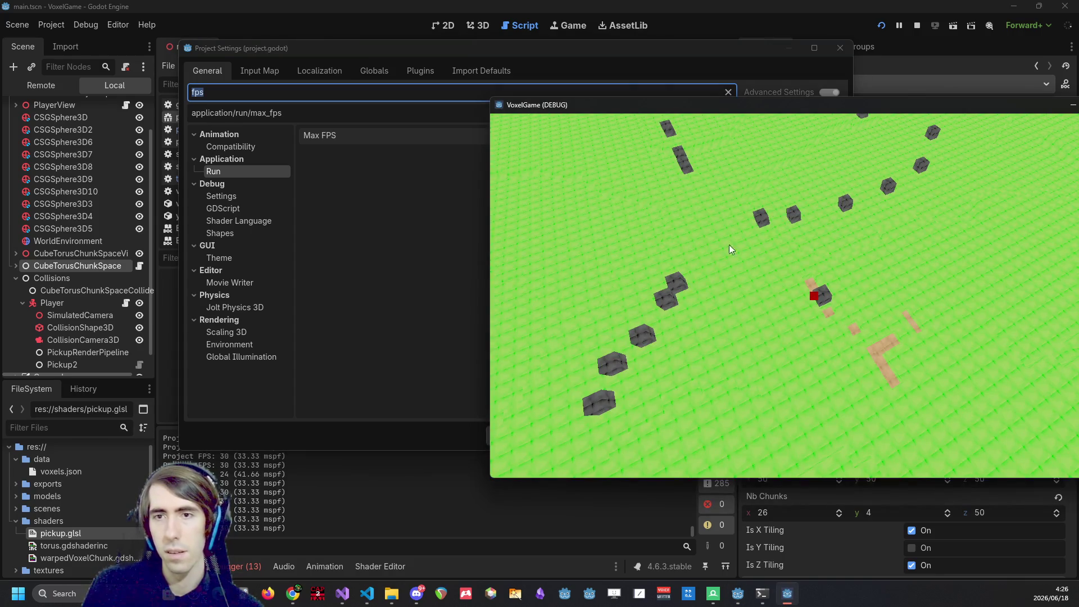
double_click(767, 105)
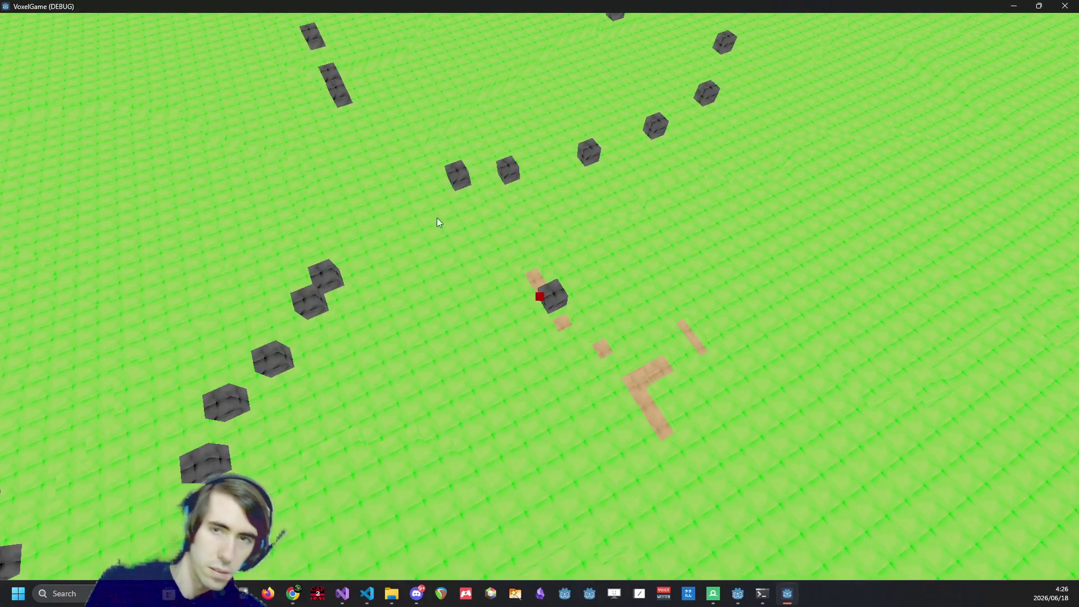
left_click(450, 217)
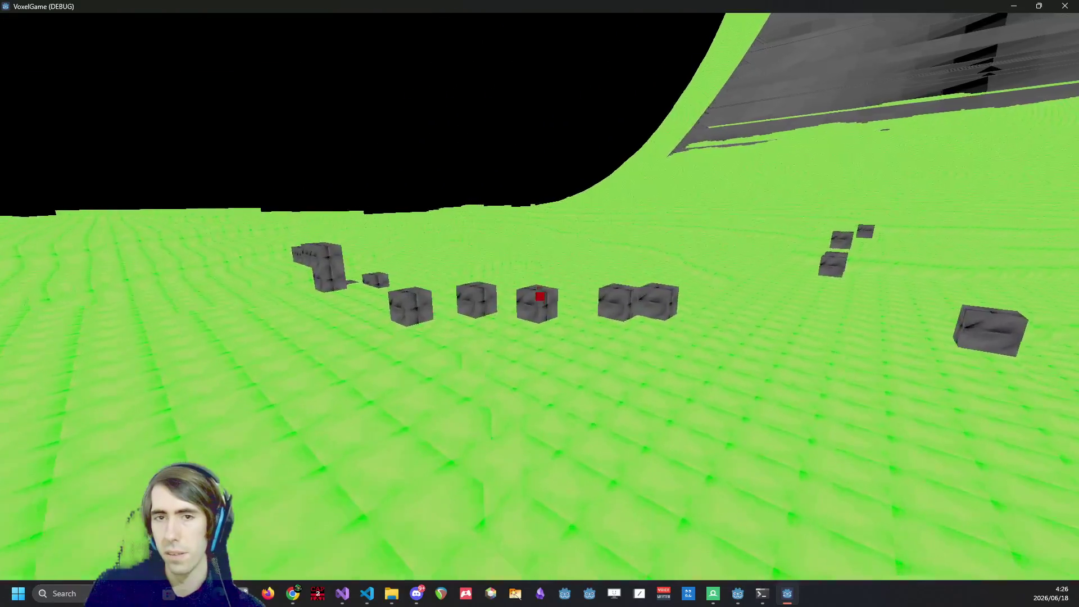
left_click(368, 594)
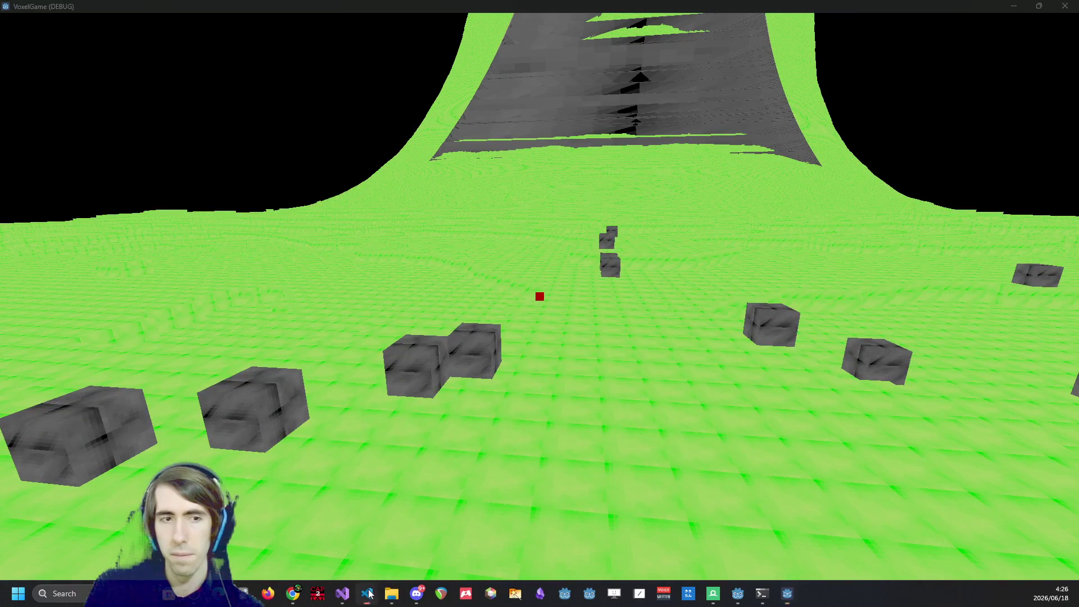
scroll(388, 302, "down", 15)
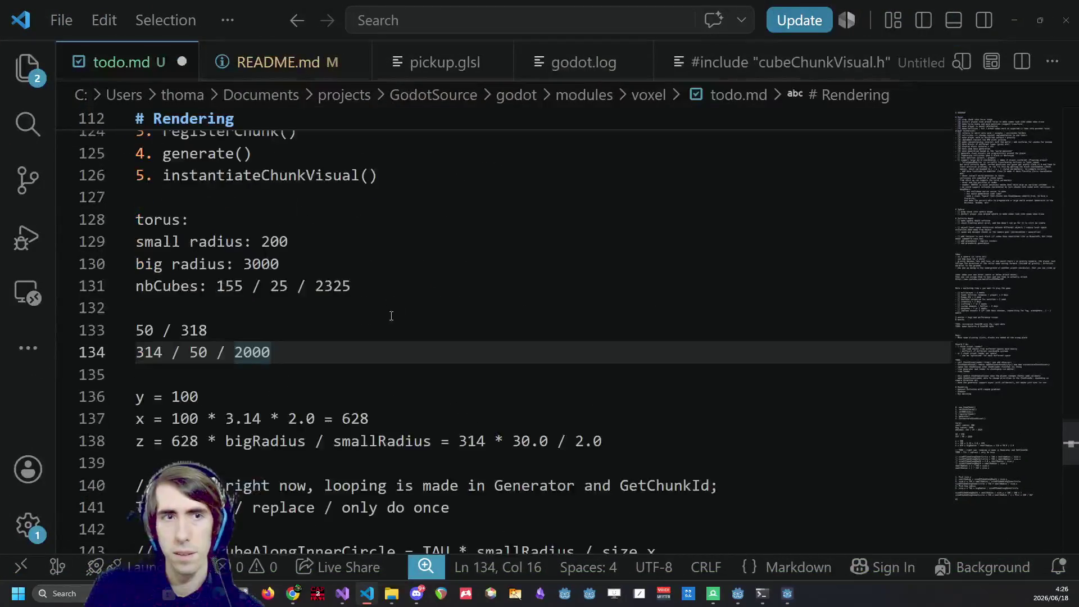
Add the note 'TODO : move things to the gpu' below PI in todo.md.
left_click(356, 391)
scroll(338, 388, "up", 3)
key("Return")
key("Return")
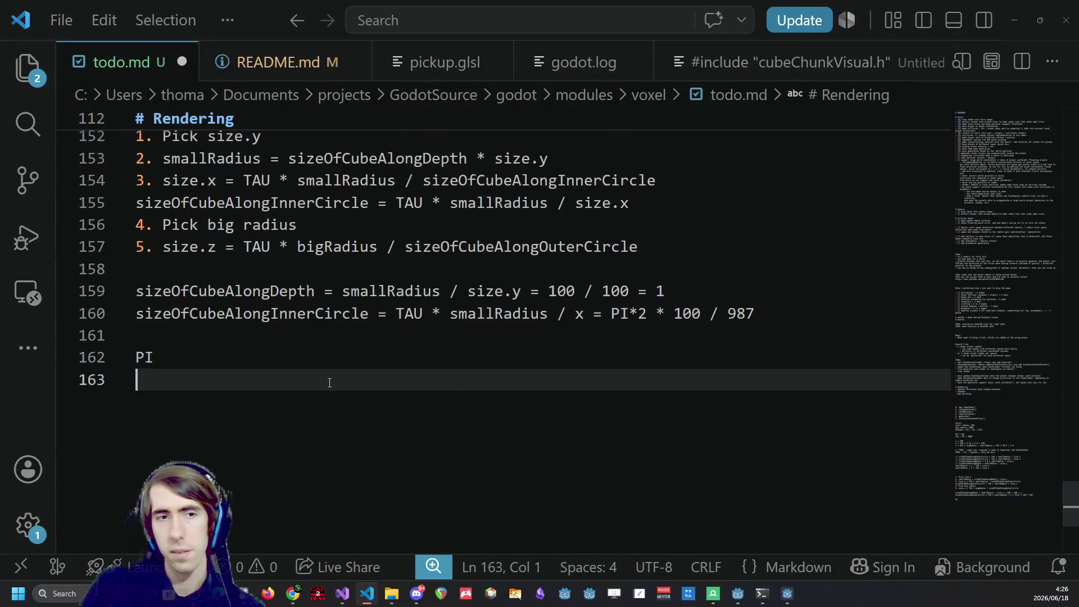
type("TODO")
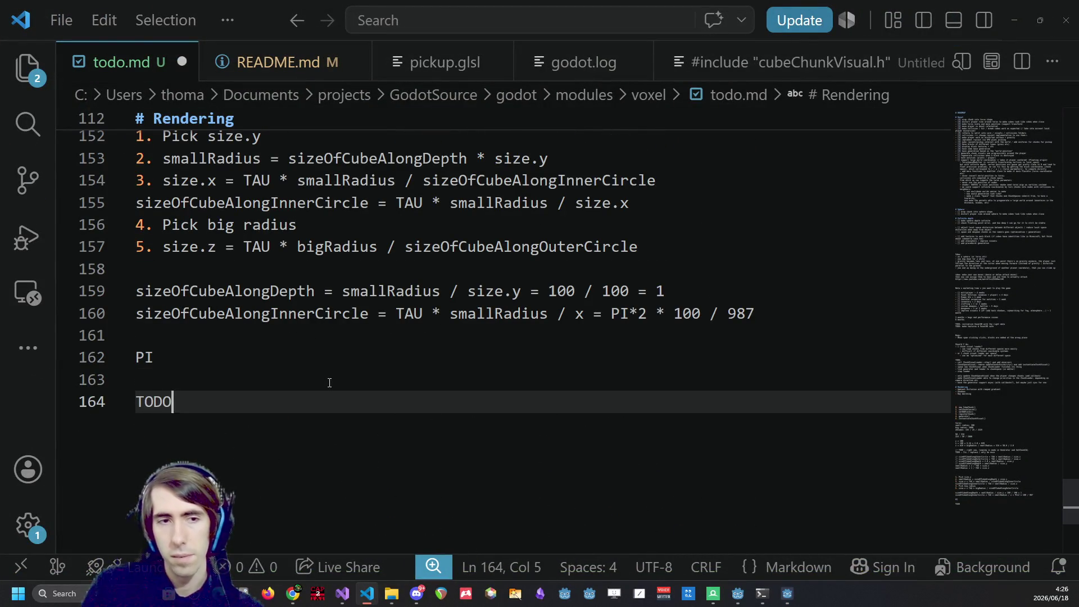
type("remove")
key("BackSpace")
key("BackSpace")
key("BackSpace")
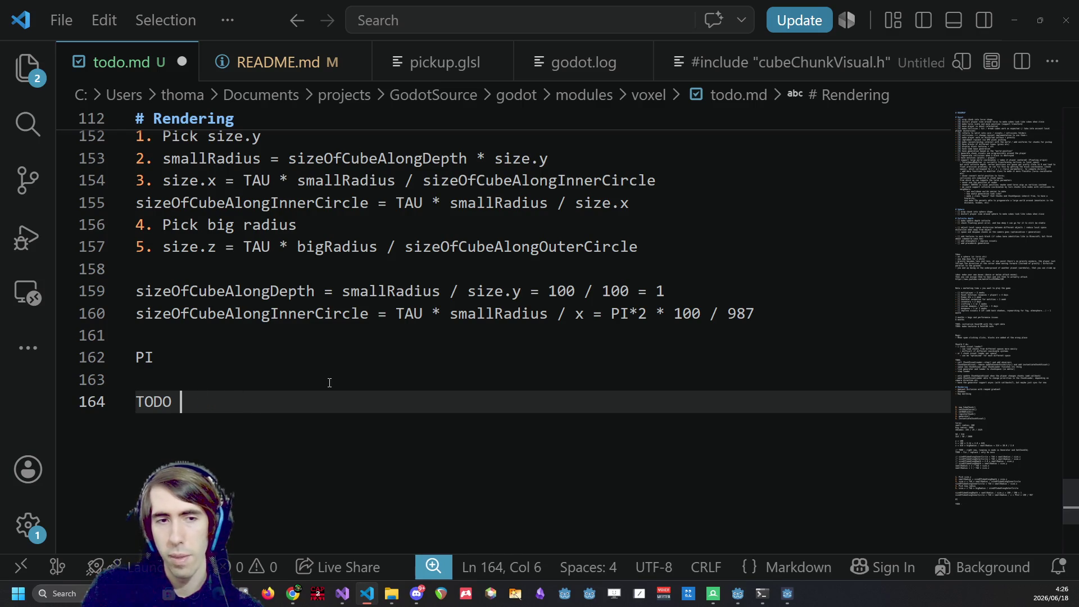
type(": move things to the gpu")
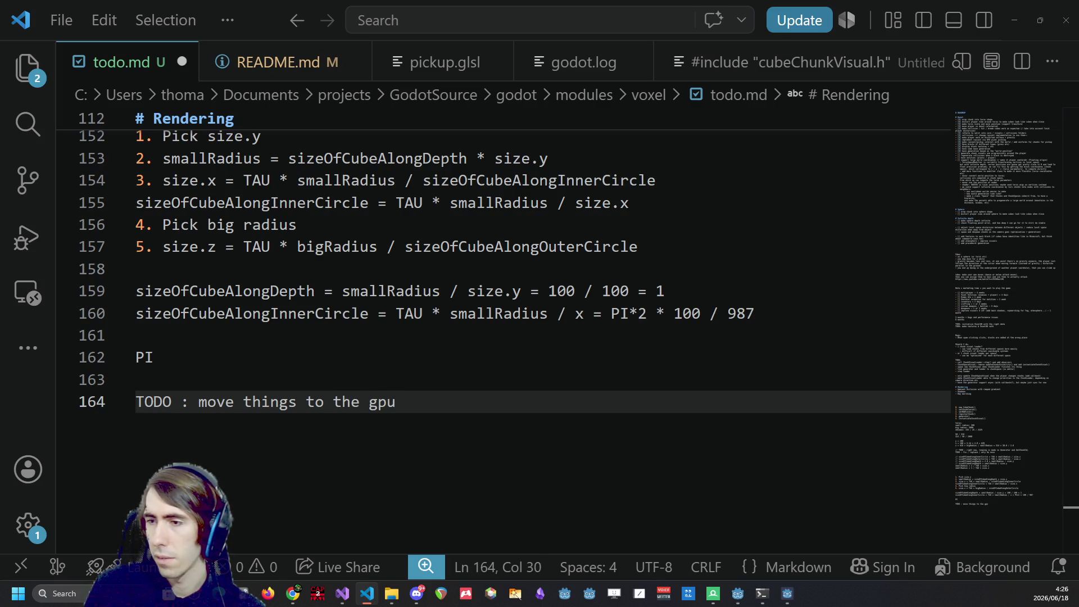
After a brief look at the browser, reveal todo.md's folder in File Explorer.
key("alt+Tab")
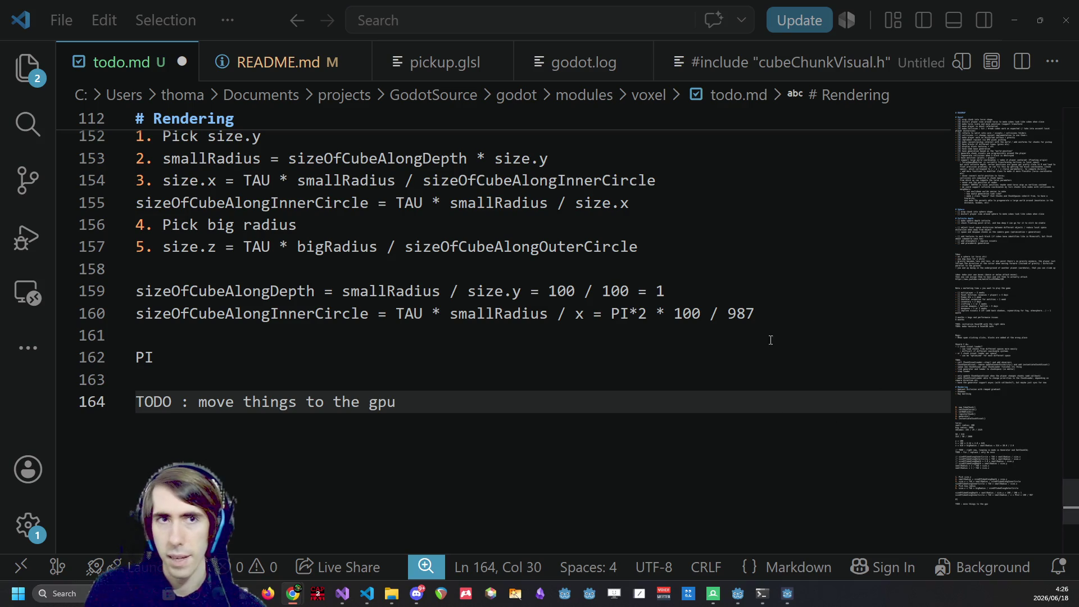
left_click(484, 399)
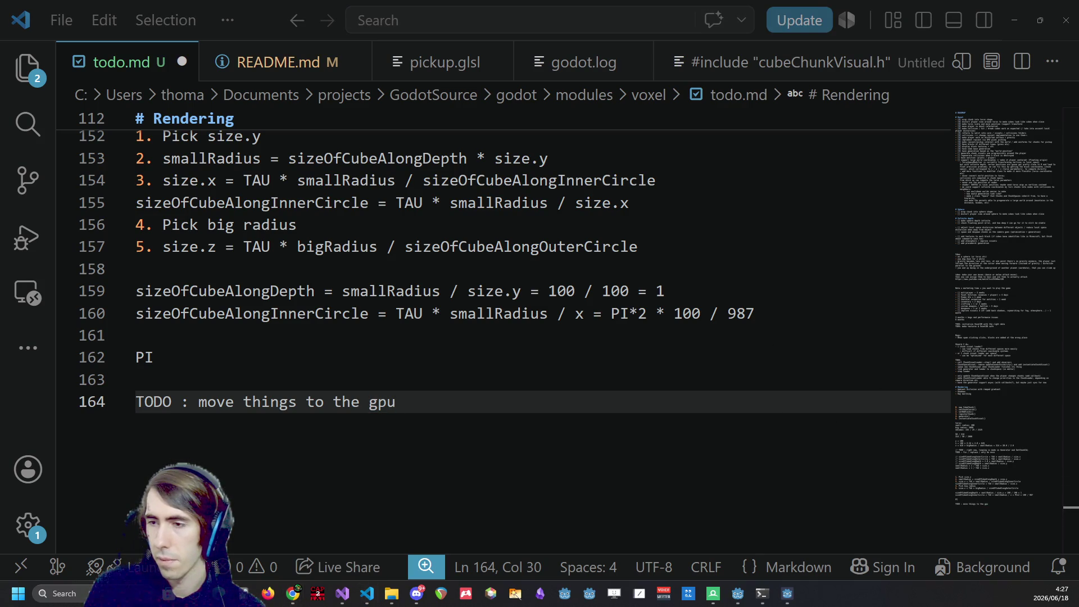
key("shift+alt+r")
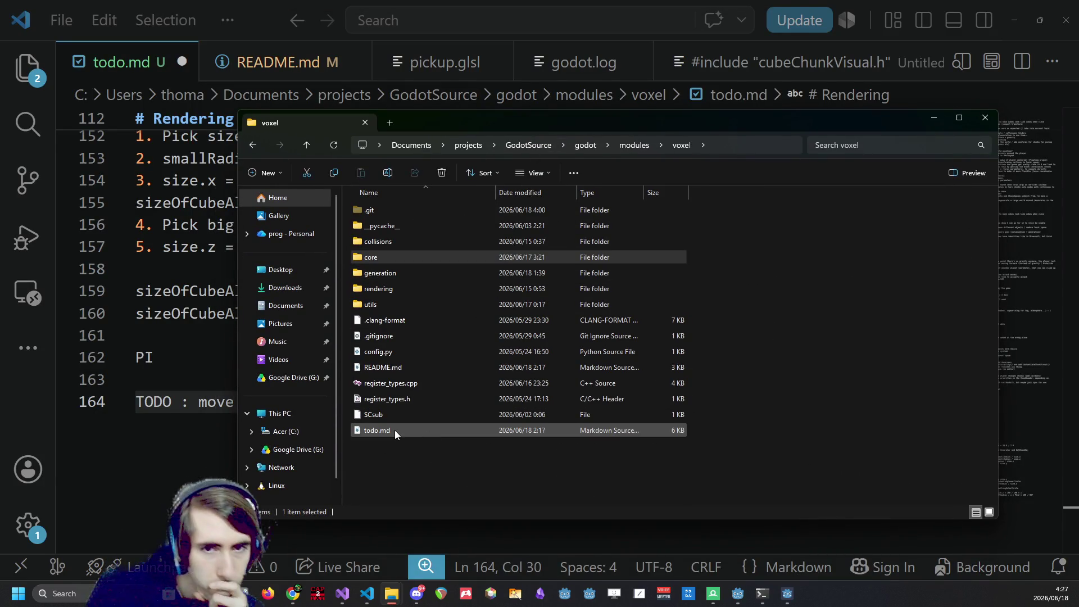
Make a copy of todo.md in the voxel folder.
left_click(394, 430)
left_click_drag(394, 430, 415, 458)
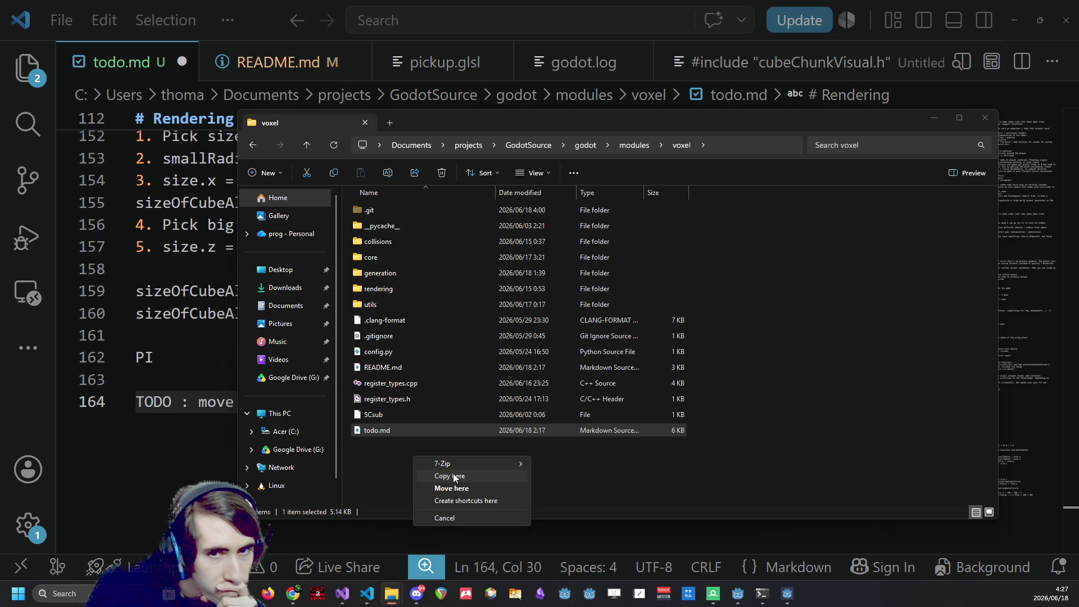
left_click(453, 476)
Rename the copy to calculateDonutParameters.cpp, accept the extension change, and open it in VS Code.
key("F2")
type("donut")
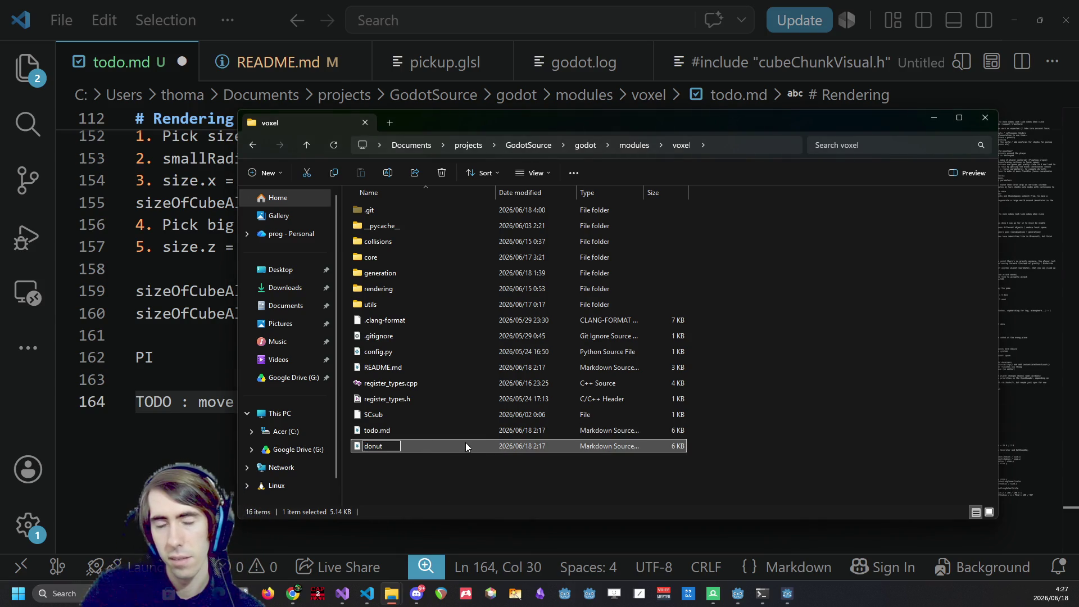
type(".md")
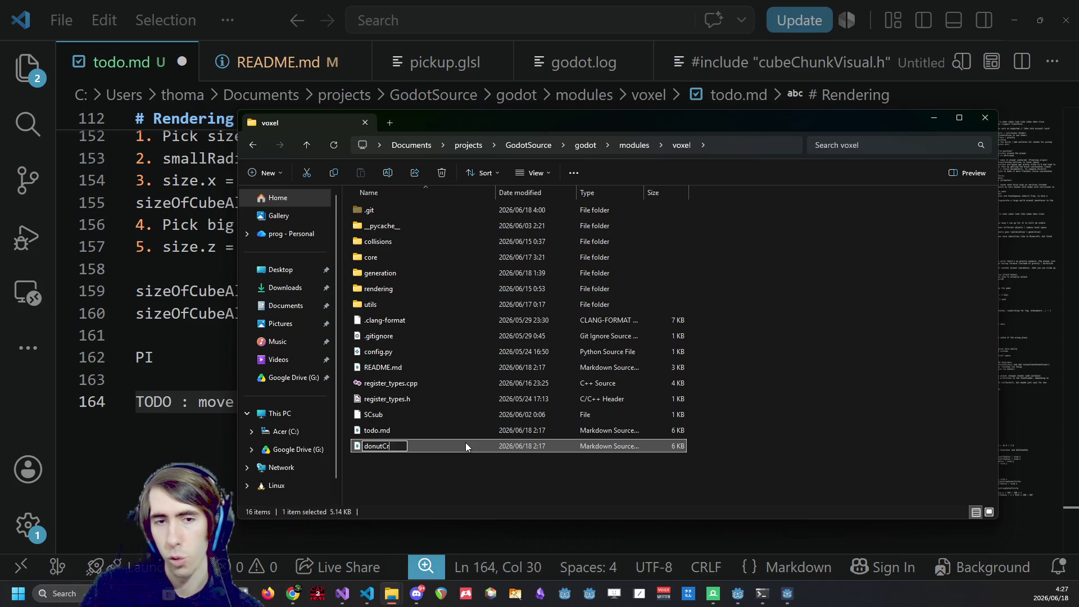
key("ctrl+a")
type("createDonut")
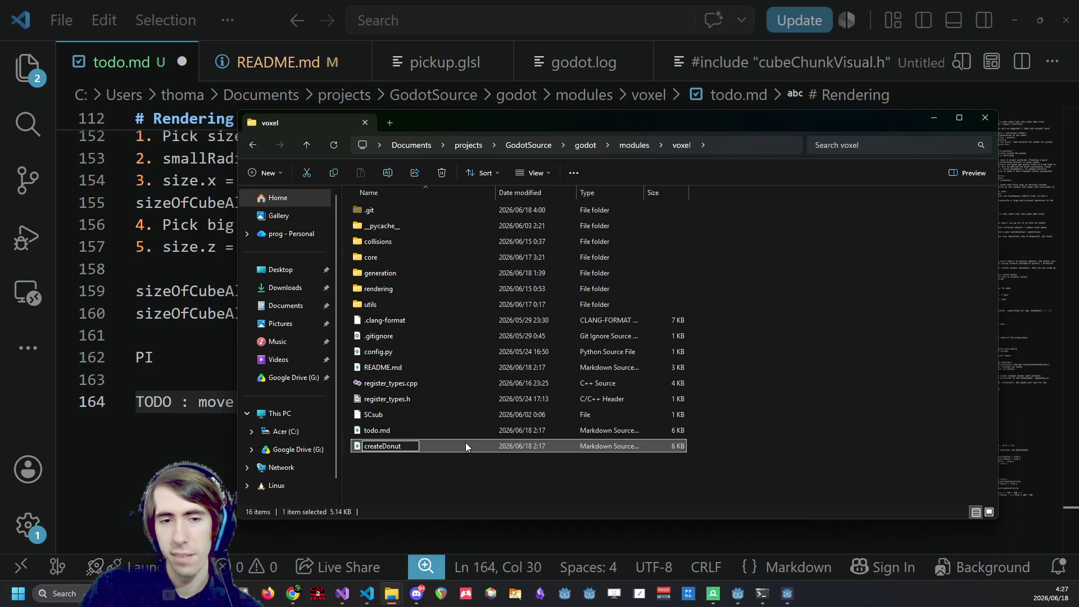
type("Parameters")
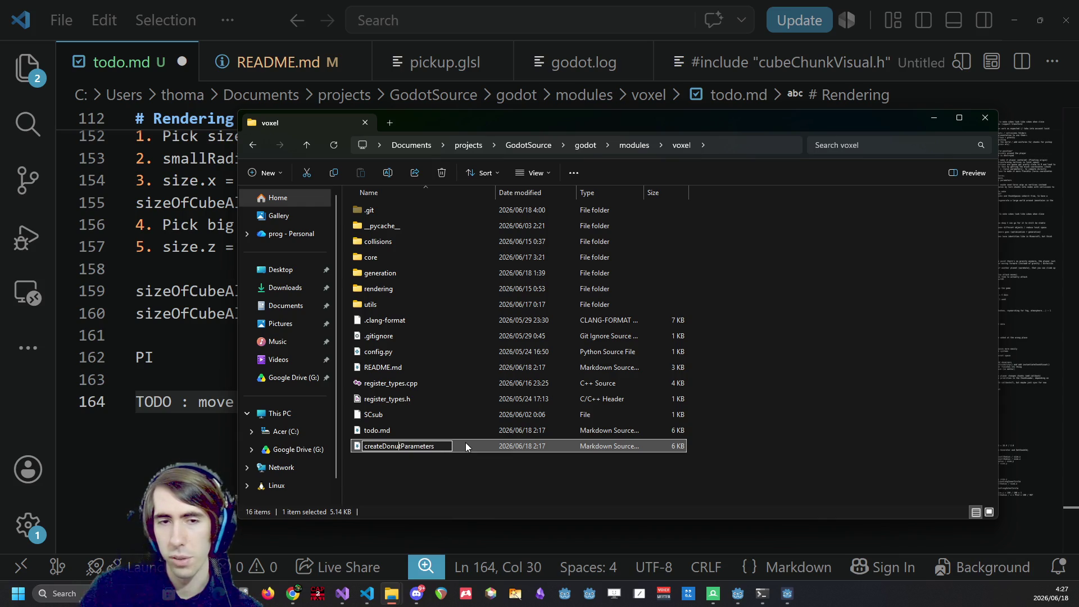
key("Left")
key("BackSpace")
key("BackSpace")
key("BackSpace")
type("alculate")
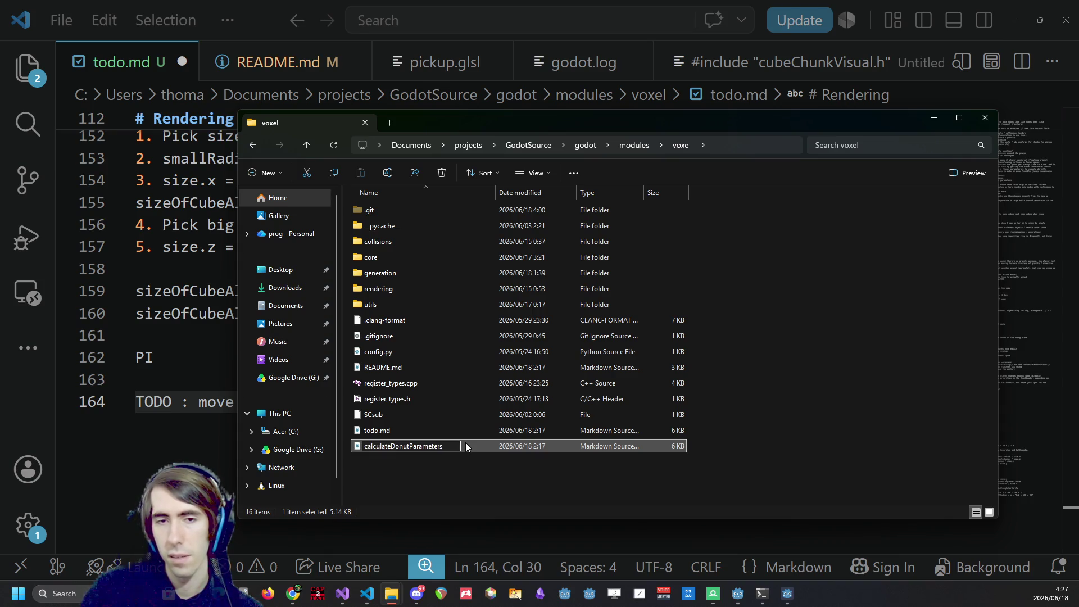
type(".cpp")
key("Return")
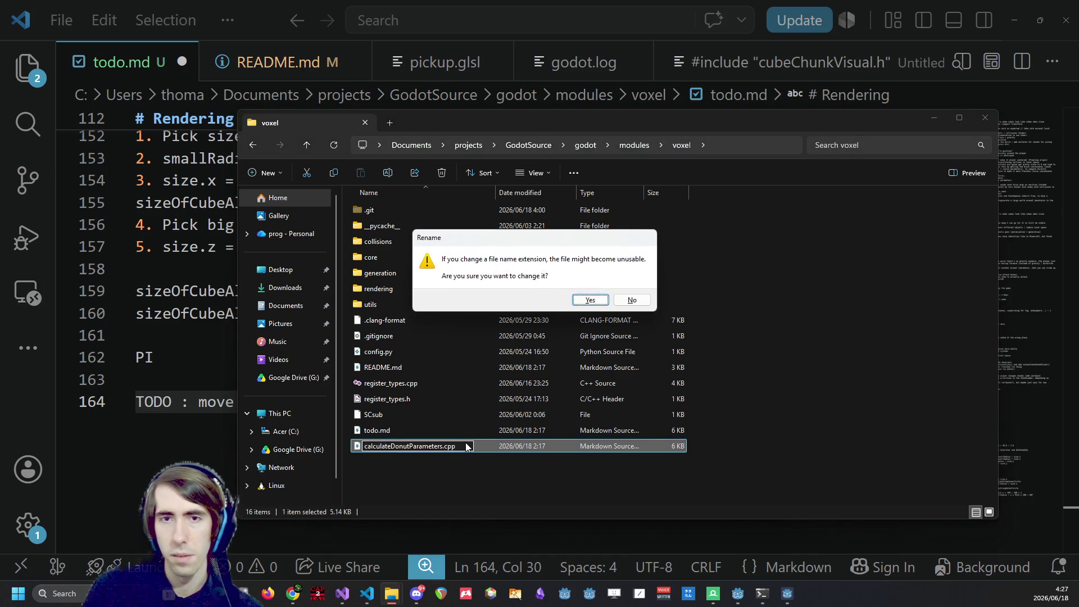
left_click(588, 301)
mouse_move(498, 447)
left_mouse_down()
mouse_move(157, 292)
mouse_move(272, 256)
left_mouse_up()
Replace the roadmap text in calculateDonutParameters.cpp with pasted C++ code and save it.
left_click(289, 229)
left_click(281, 157)
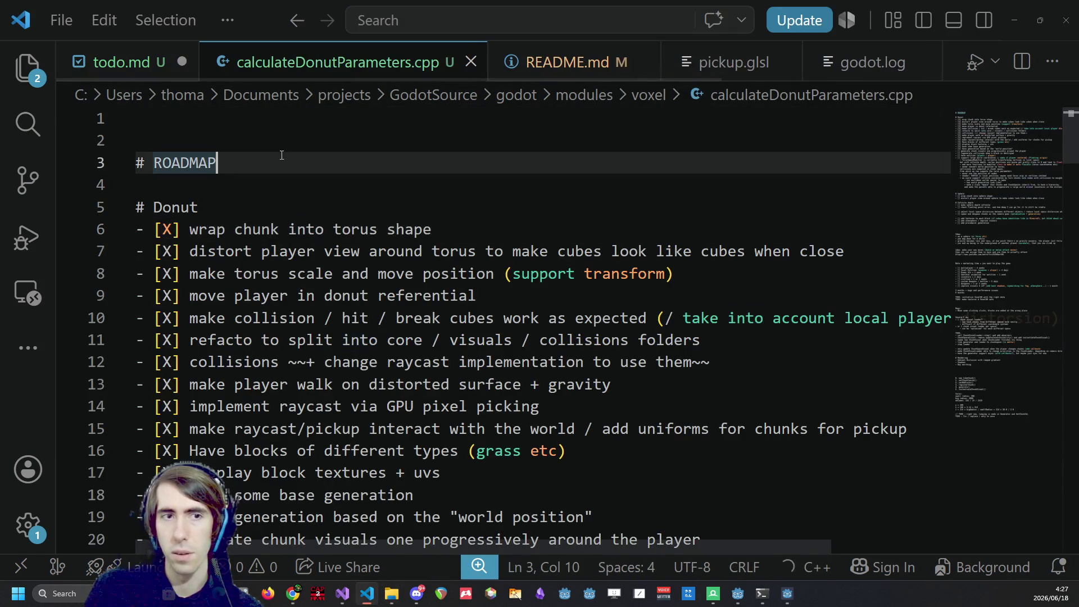
key("ctrl+a")
key("ctrl+v")
scroll(295, 267, "up", 6)
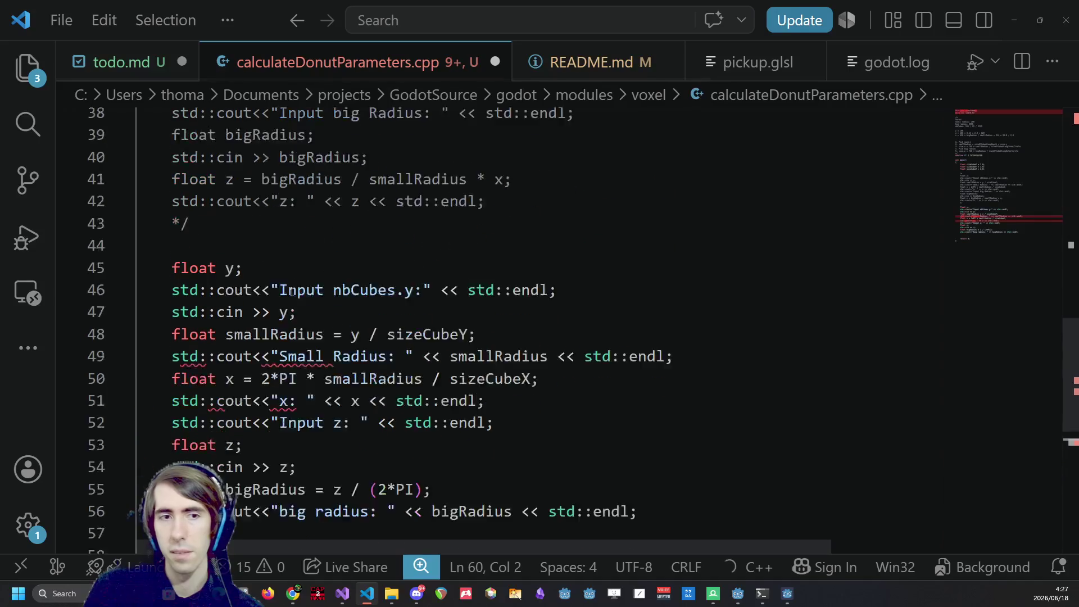
left_click(296, 270)
key("ctrl+s")
Return to todo.md and place the caret just before the gpu note.
scroll(295, 266, "up", 5)
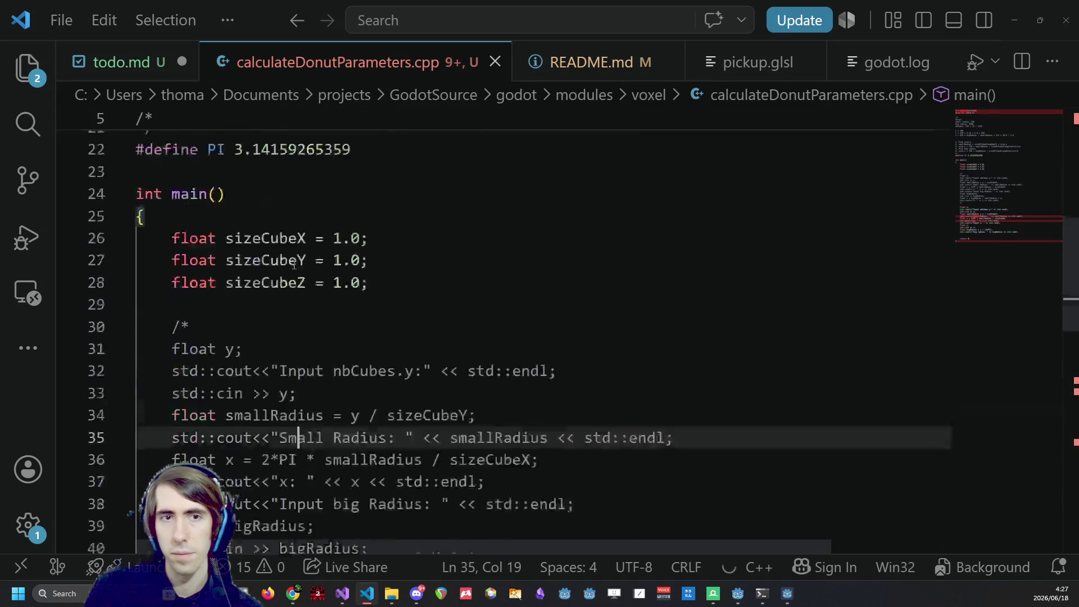
scroll(292, 265, "down", 10)
left_click(115, 66)
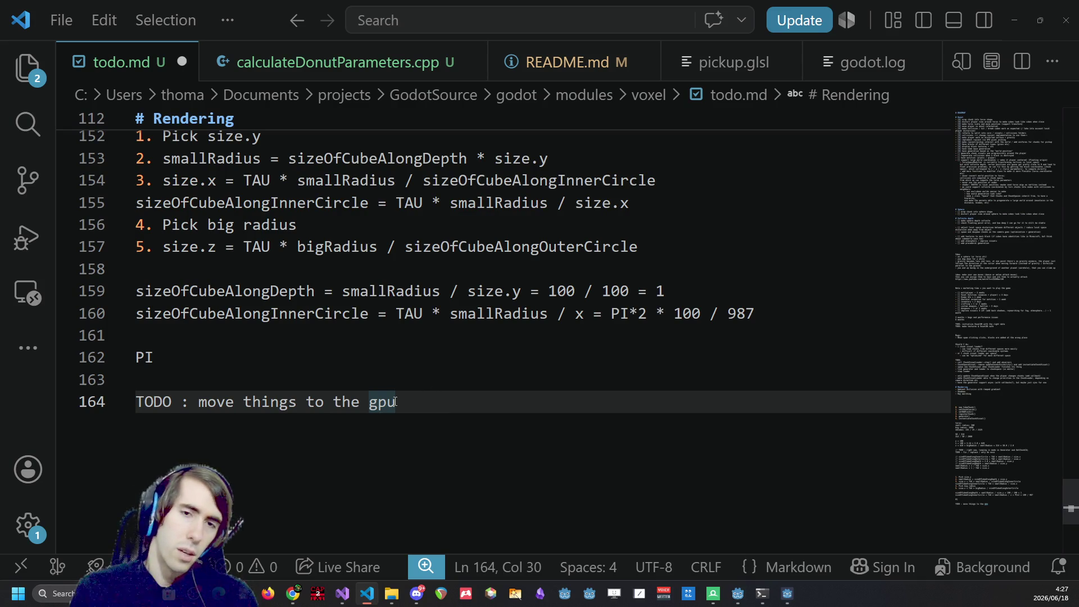
left_click(197, 402)
Move 'move things to the gpu' onto its own line as a '- ' bullet under 'TODO :'.
key("Return")
type("-")
key("BackSpace")
type("-")
key("Left")
Add bullets to improve chunk loading to avoid warping and base loading on player position, replacing 'clamp' with 'warp'.
left_click(201, 401)
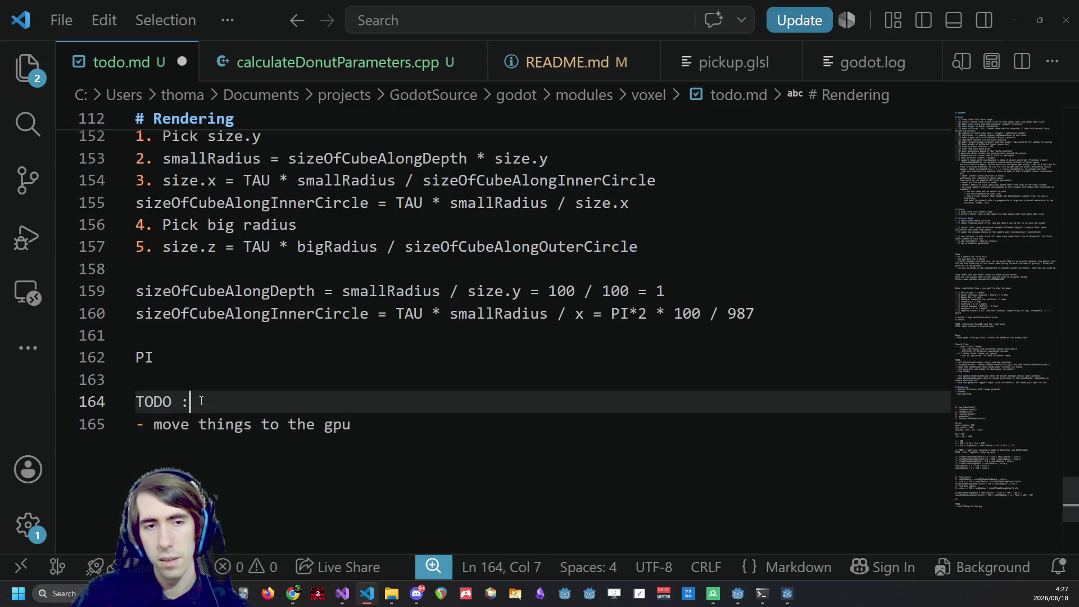
key("Return")
type("- make")
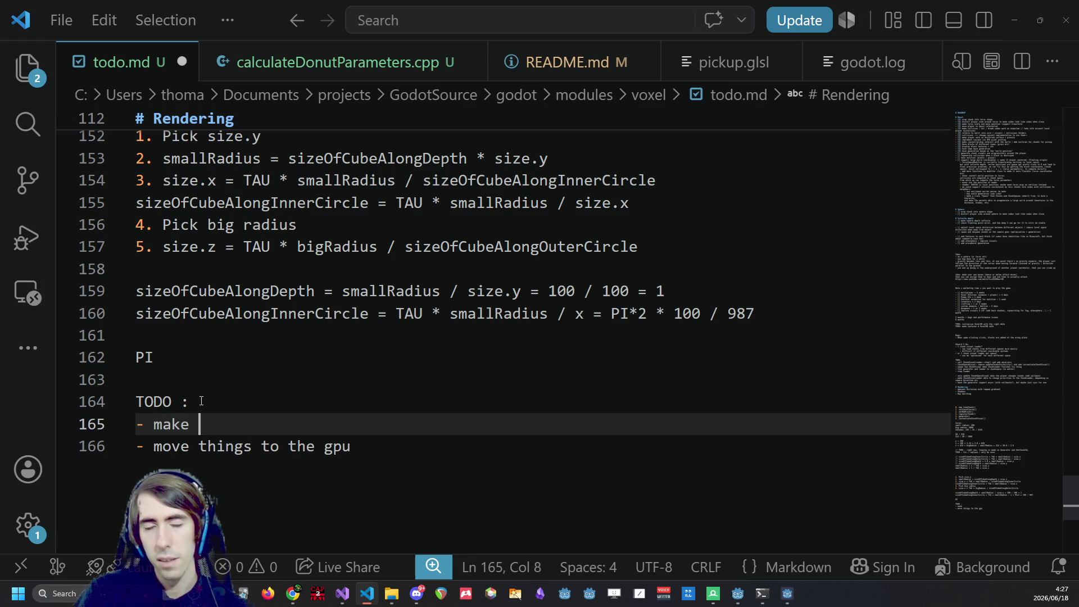
type(" chunk loading based on the player's position + camera direction")
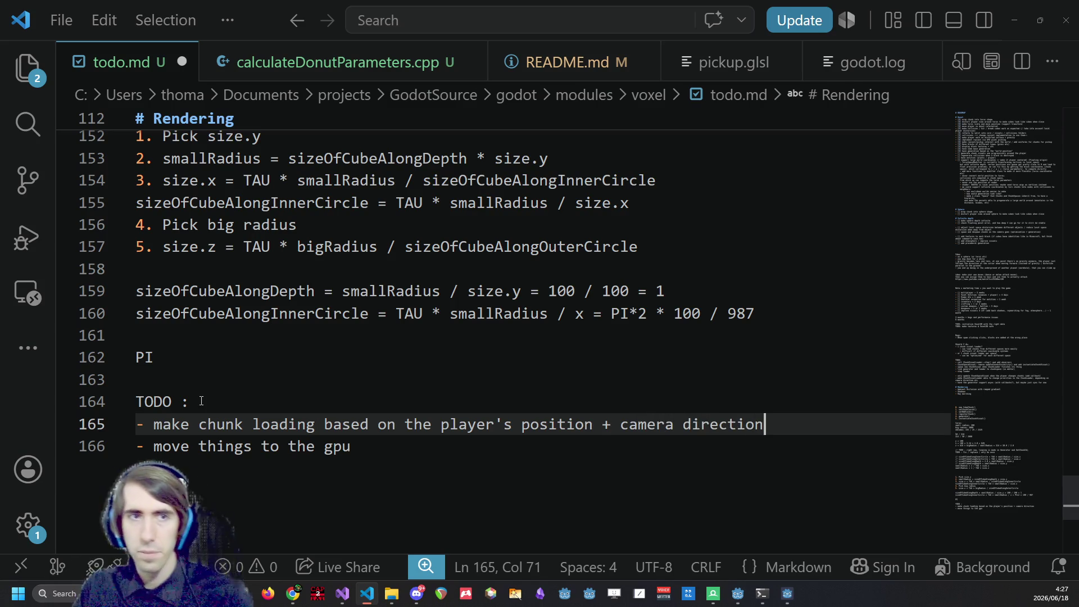
scroll(203, 382, "up", 4)
scroll(225, 354, "down", 4)
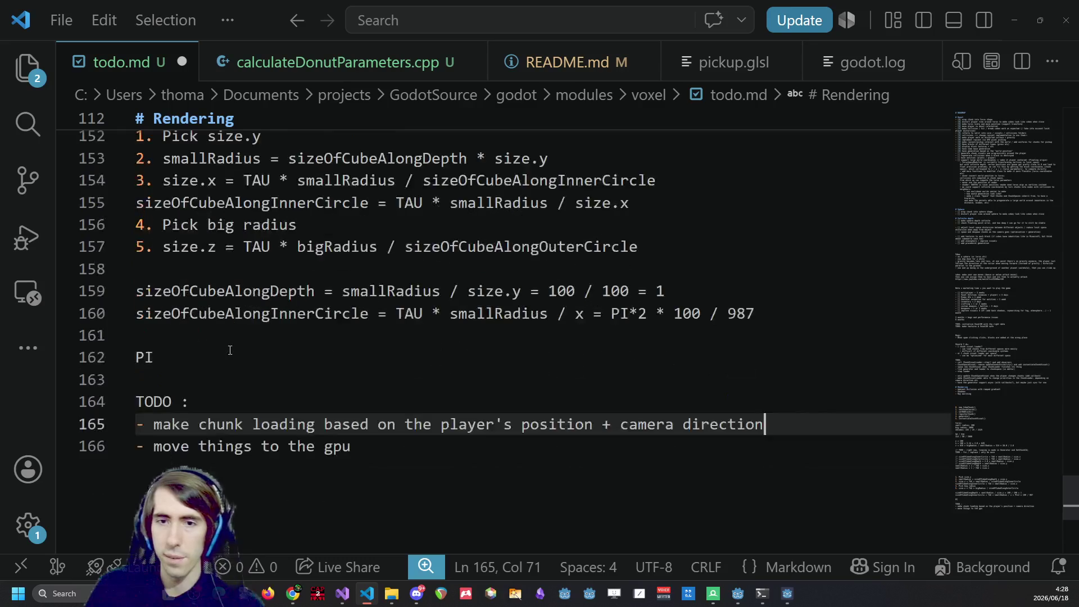
key("ctrl+shift+Return")
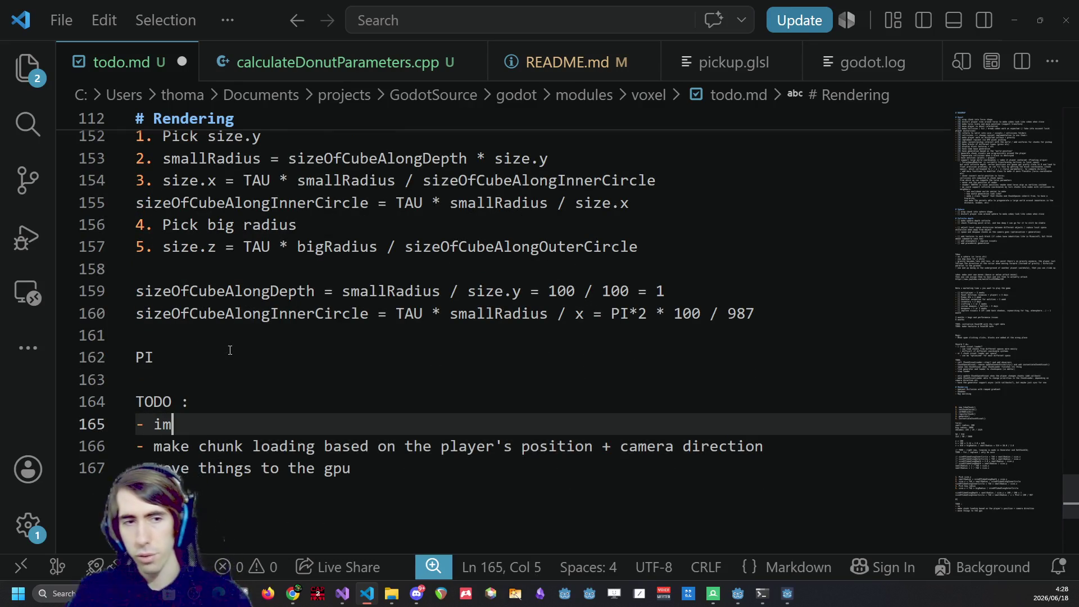
type("prove chunk loading so it doesn't cl")
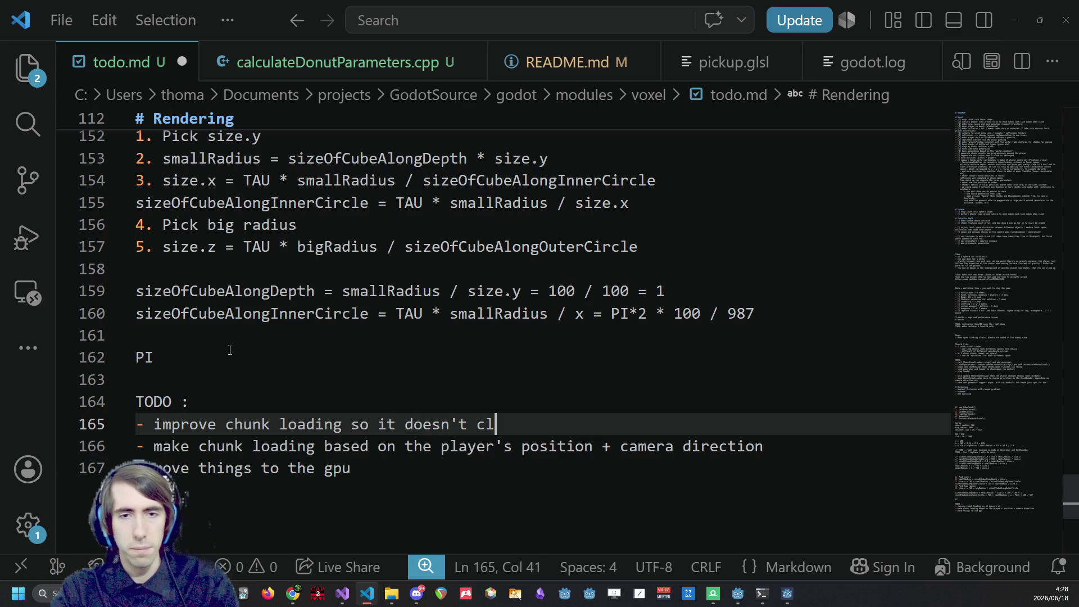
type("iple stuff")
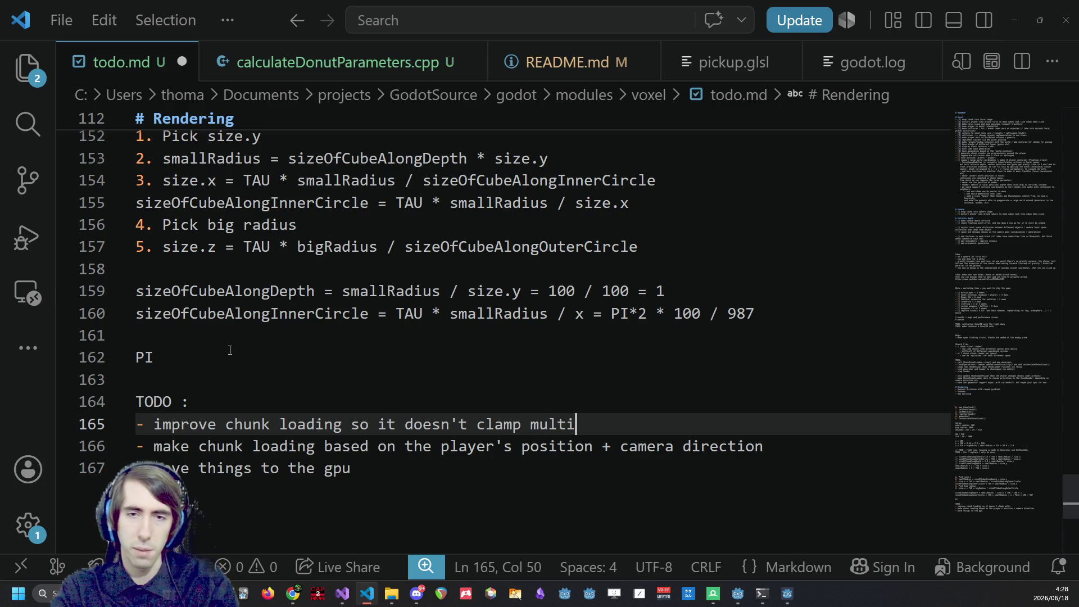
key("ctrl+Left")
key("ctrl+Left")
key("ctrl+Left")
key("ctrl+shift+Right")
type("warp")
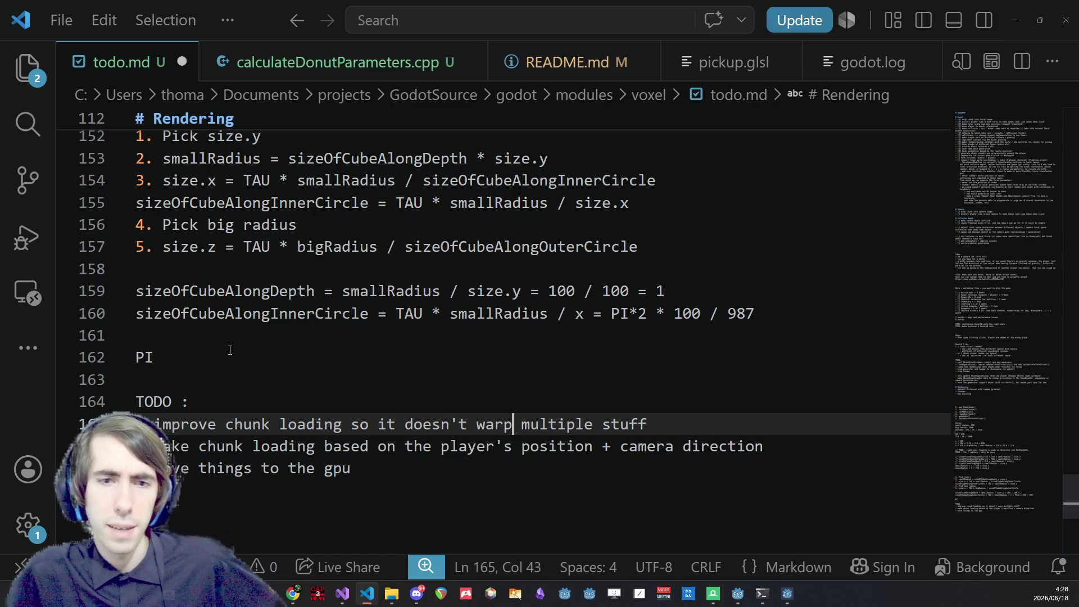
key("ctrl+Right")
Insert first bullet '- optimization: if perlin at the max in y, then dont generate up (maybe?)'.
key("Down")
key("Up")
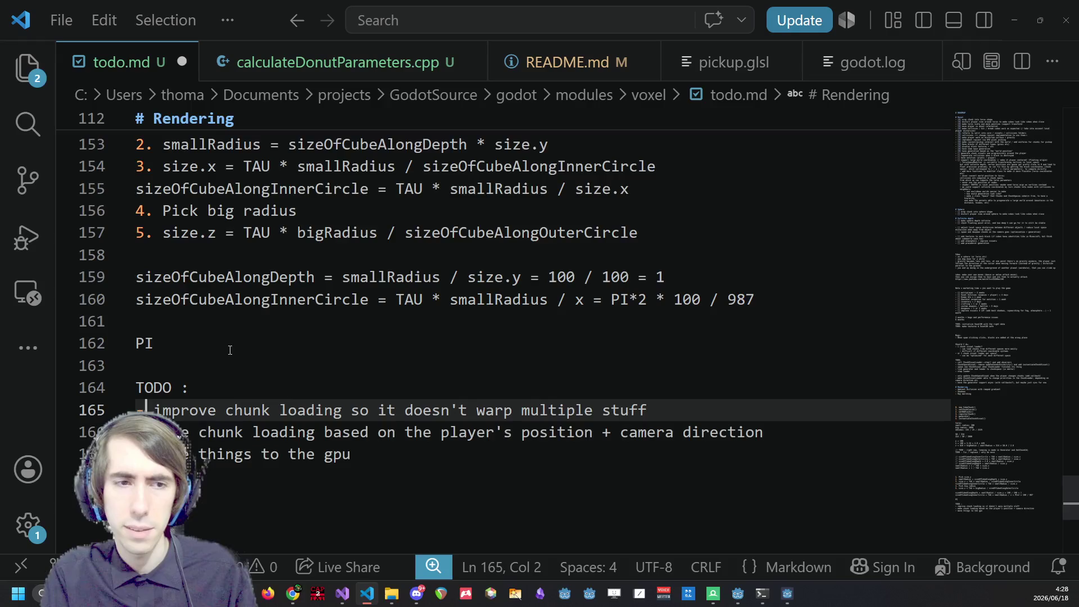
key("Up")
key("Return")
type("- op")
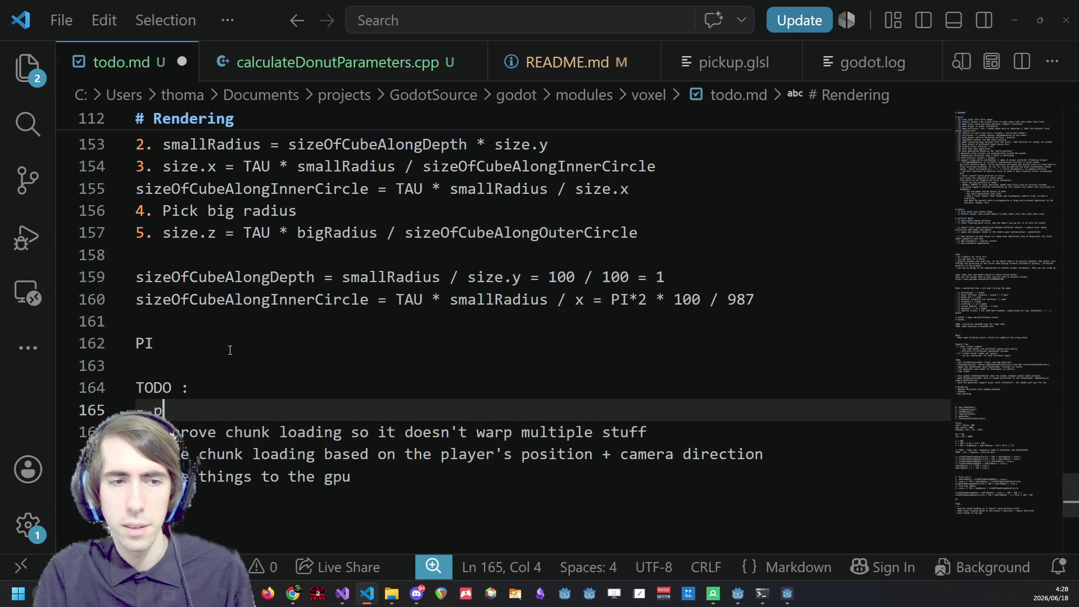
type("timiz")
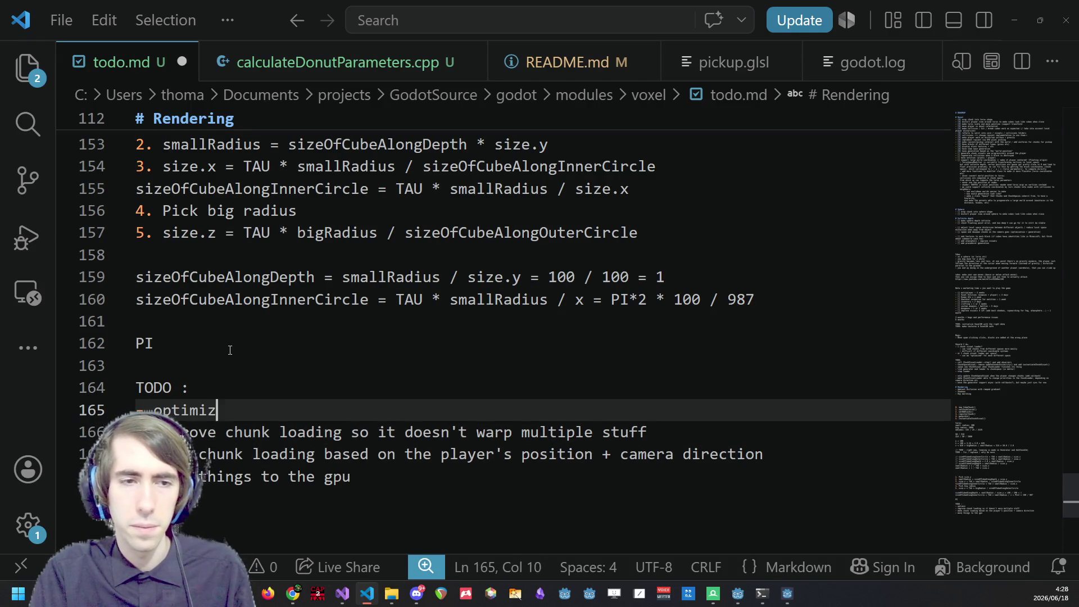
type("ation: if perlin a")
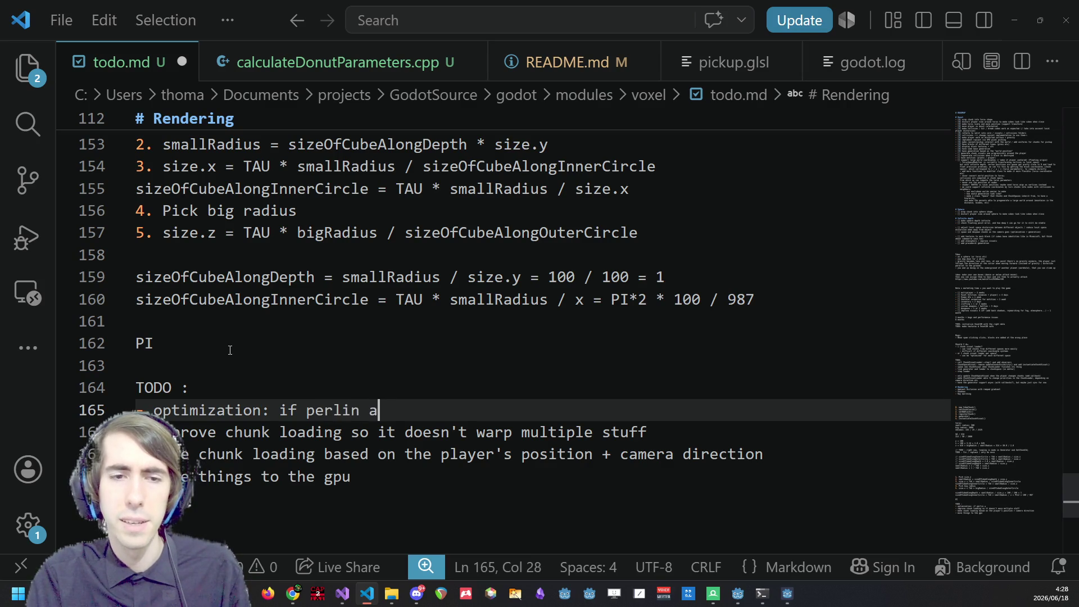
type("t the max in y, then tdo")
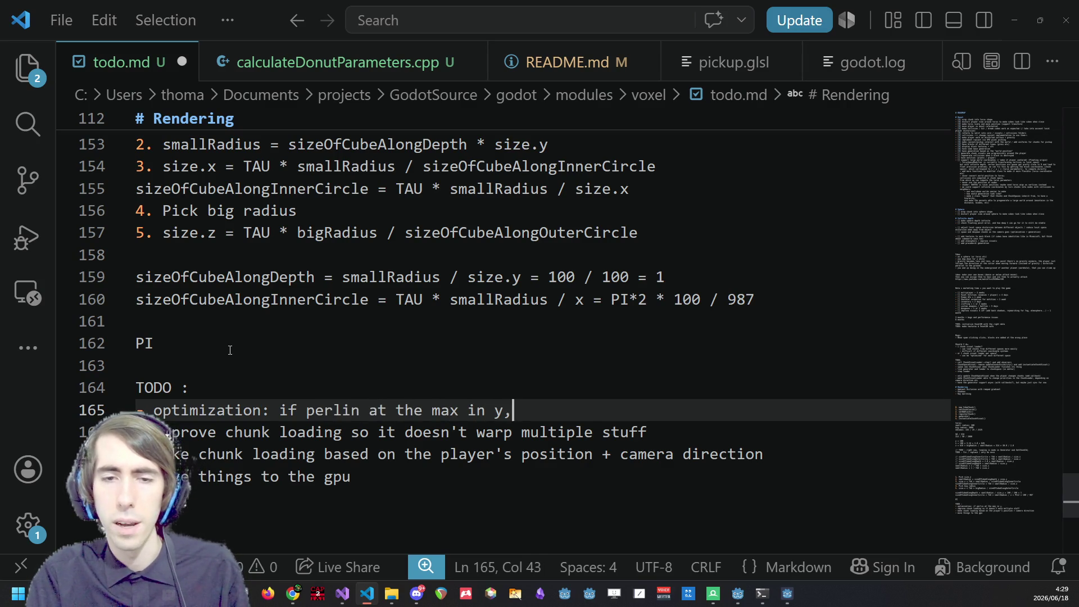
key("BackSpace")
key("BackSpace")
key("BackSpace")
type("dont generate up")
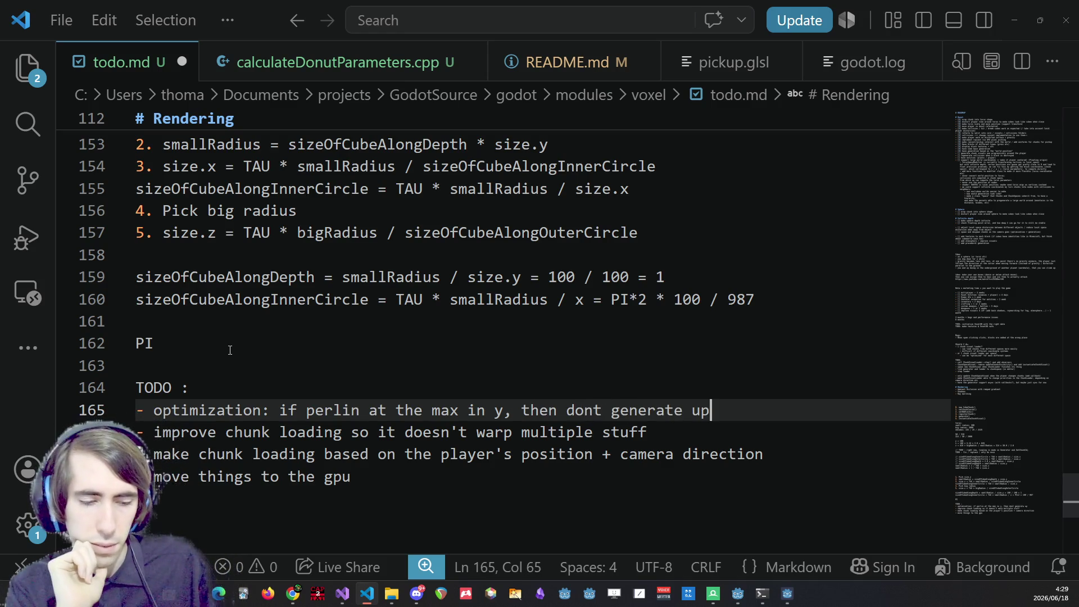
type(" (maybe?")
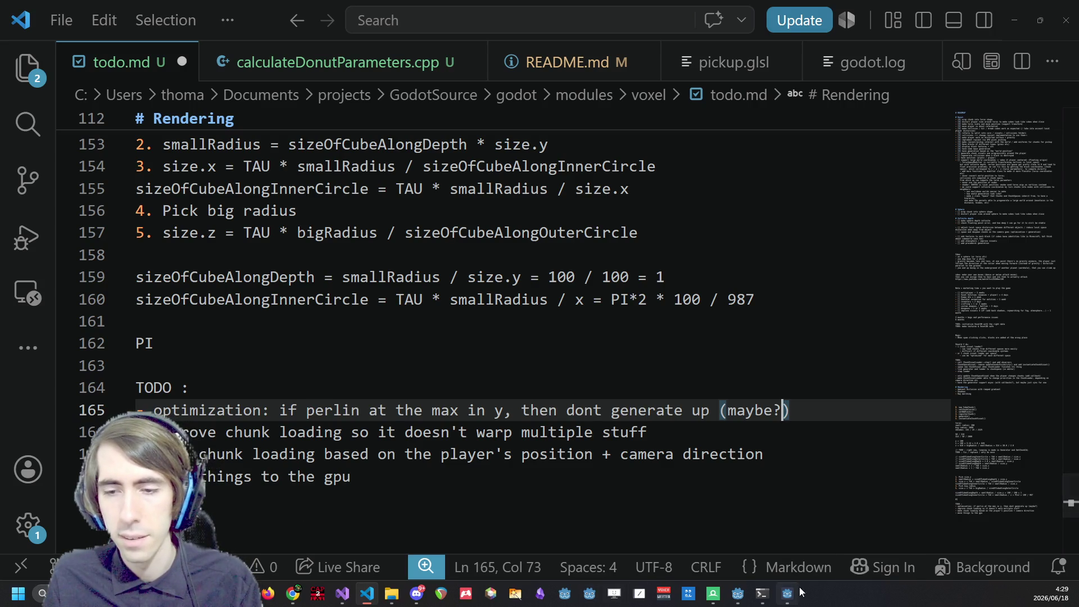
Fly down into the underground stone pits and along the grey wall, then return to todo.md.
key("w")
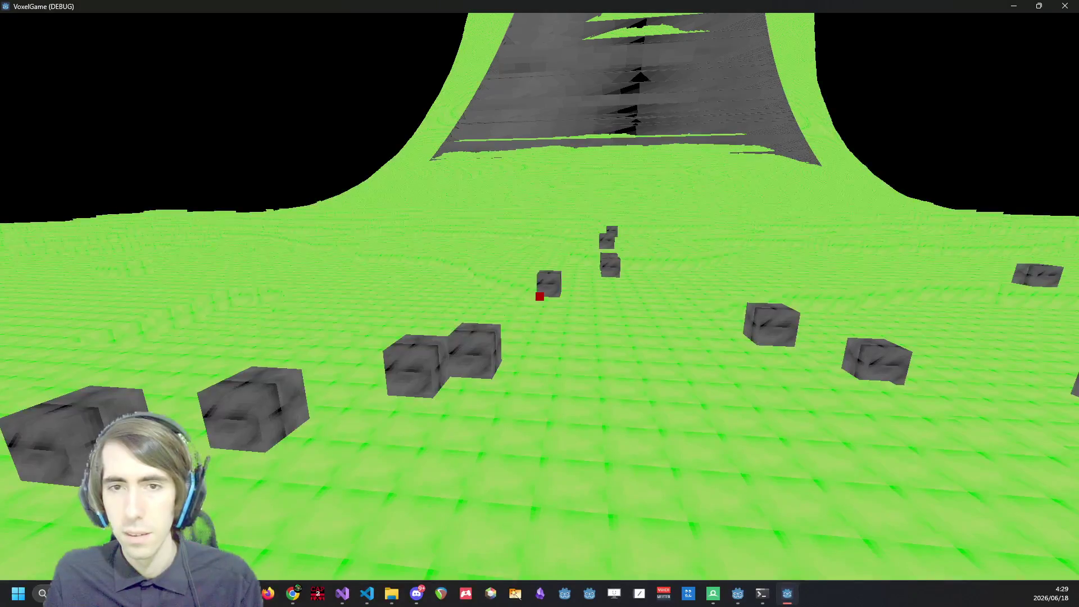
key("w")
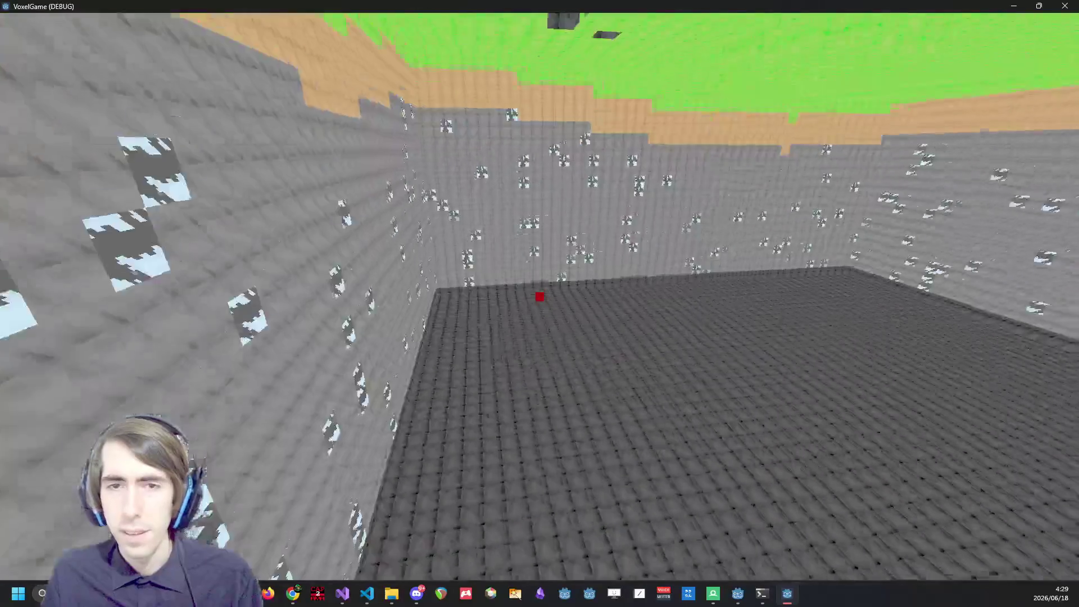
key("w")
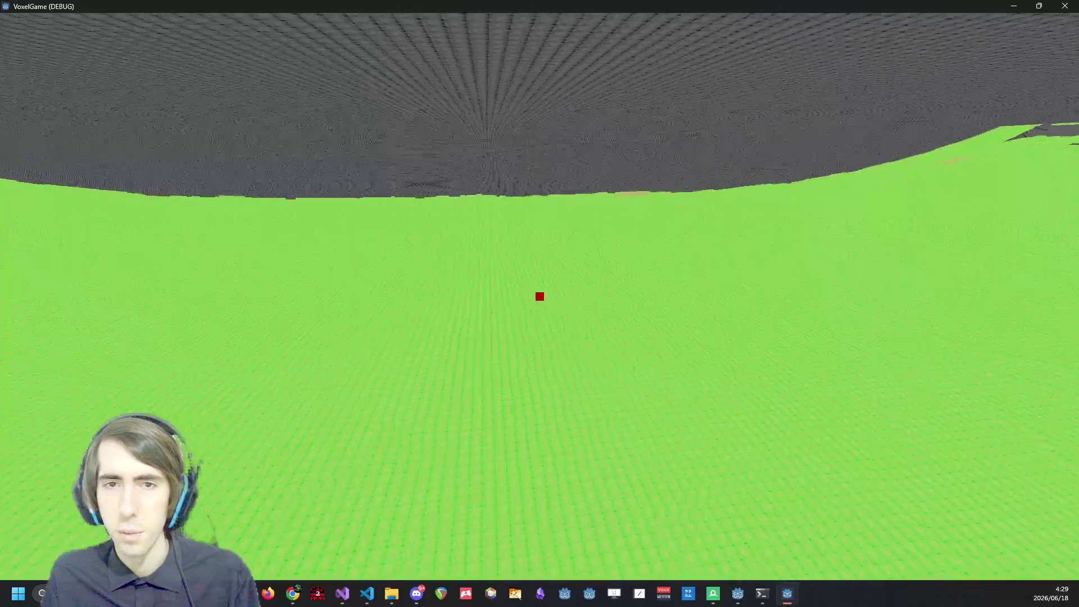
key("w")
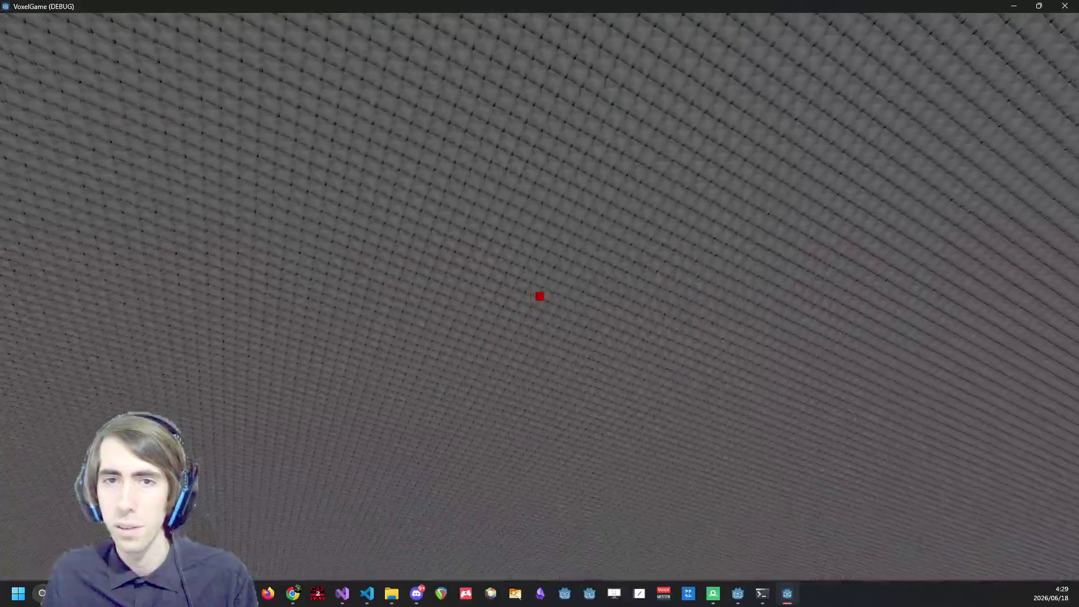
key("w")
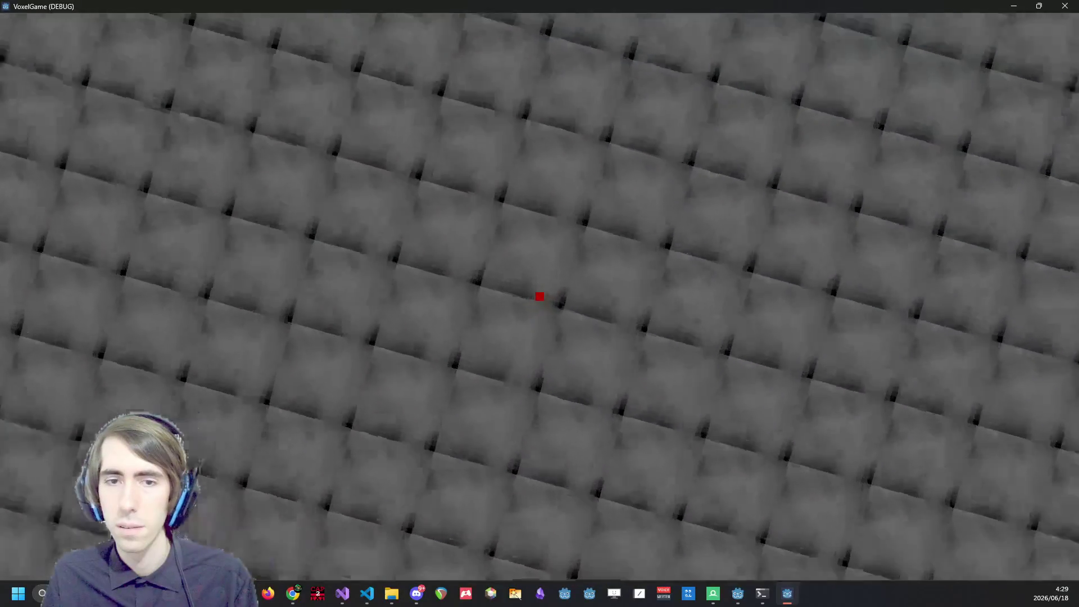
key("w")
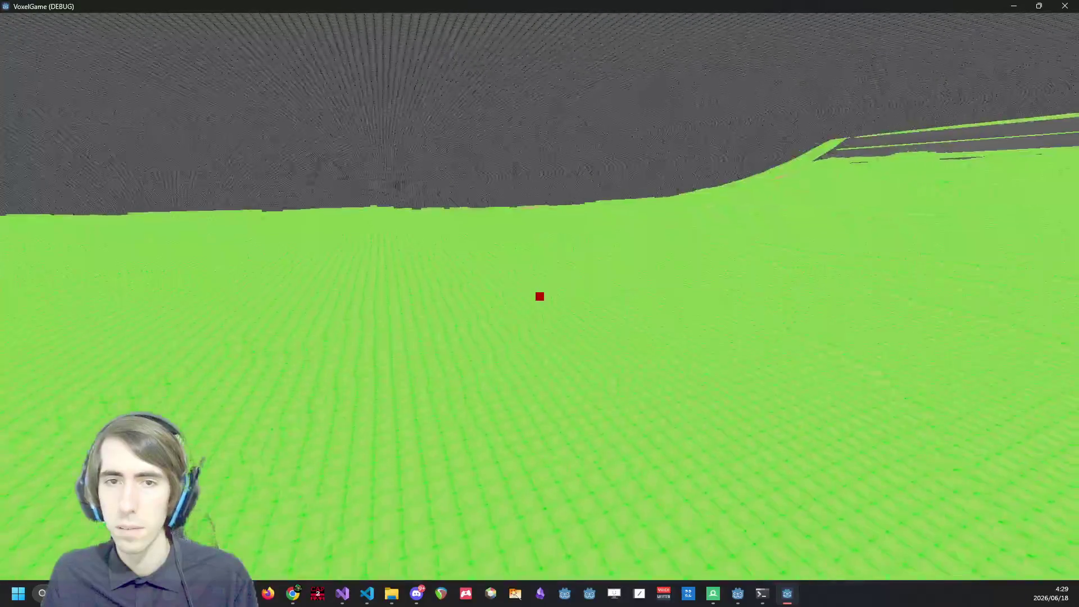
key("w")
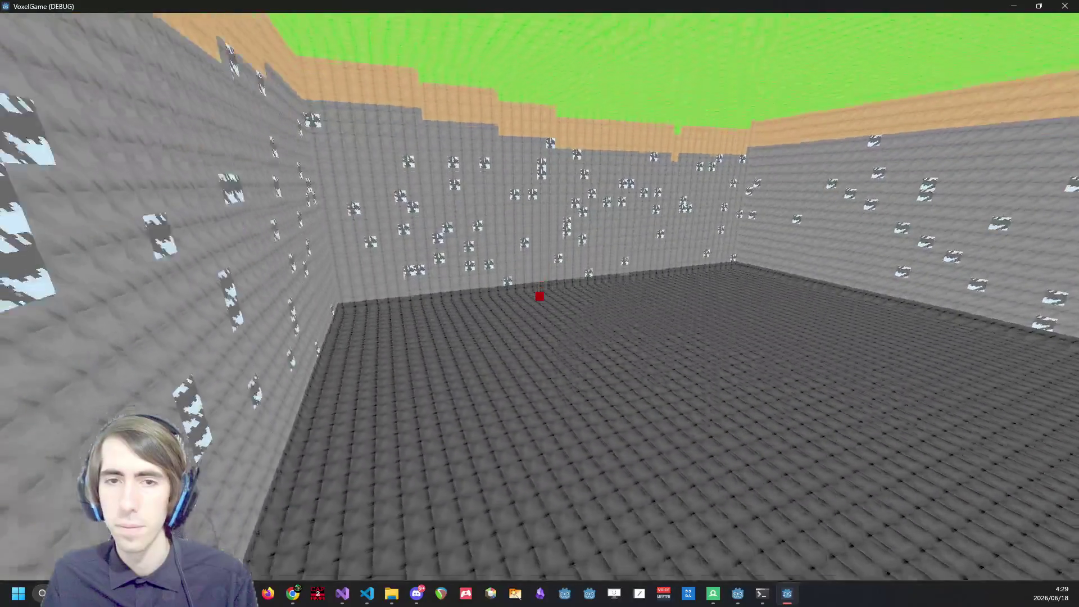
key("Escape")
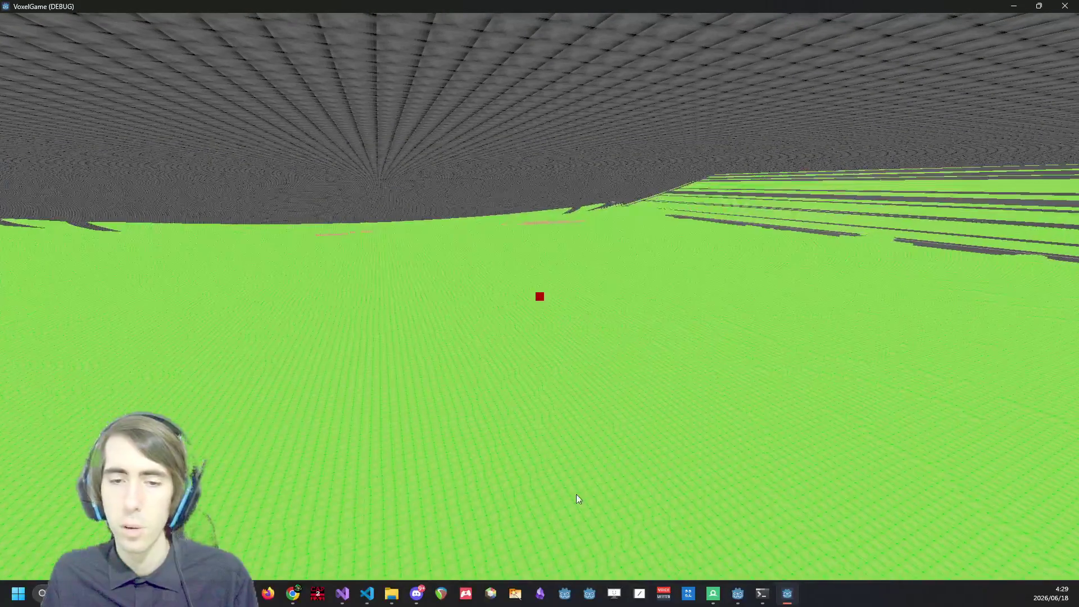
left_click(366, 594)
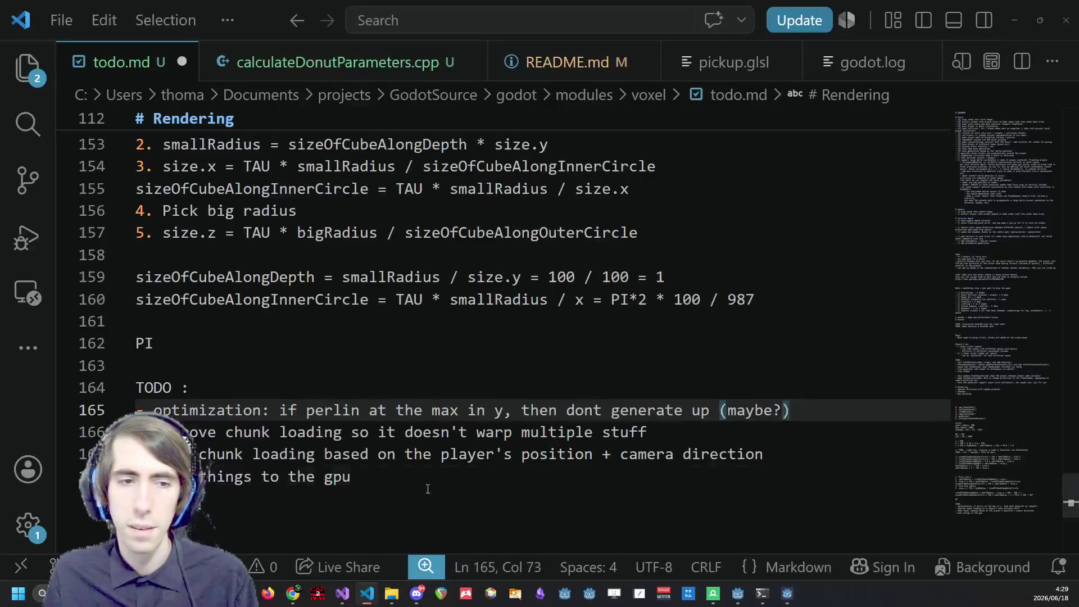
Add a bottom TODO bullet about artefacts due to local distorsion below the gpu item.
key("Down")
key("Down")
key("Down")
key("Return")
type("ert")
type("ts")
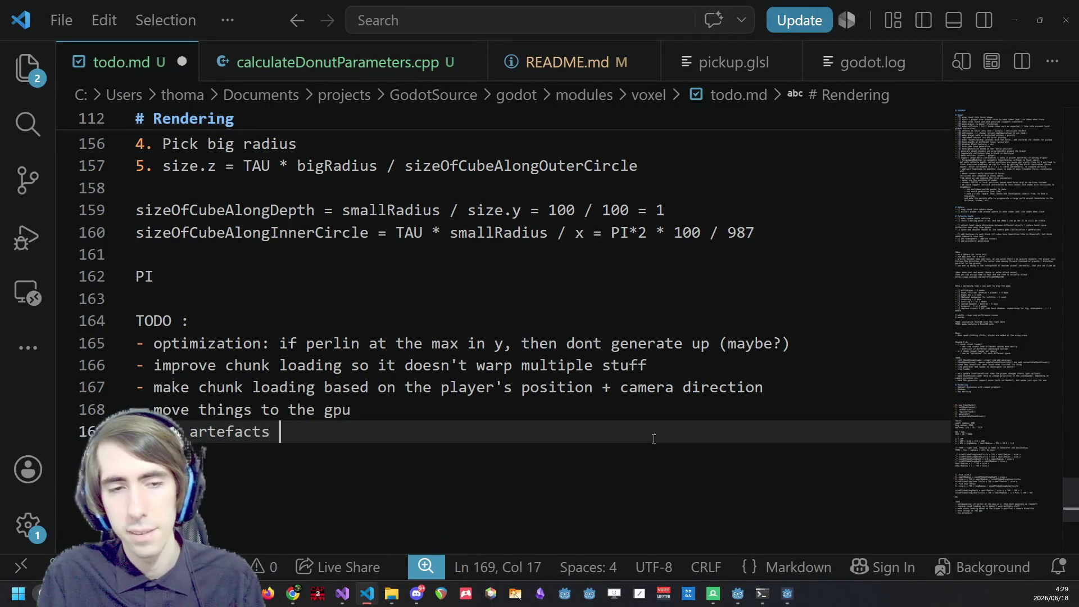
key("BackSpace")
type("es ")
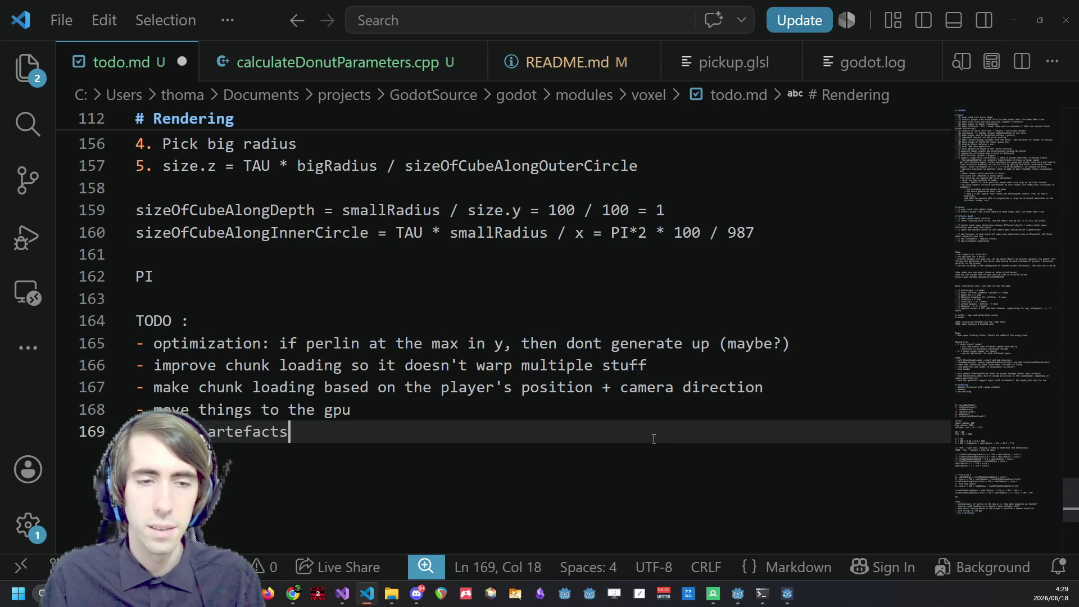
type("due to local dis")
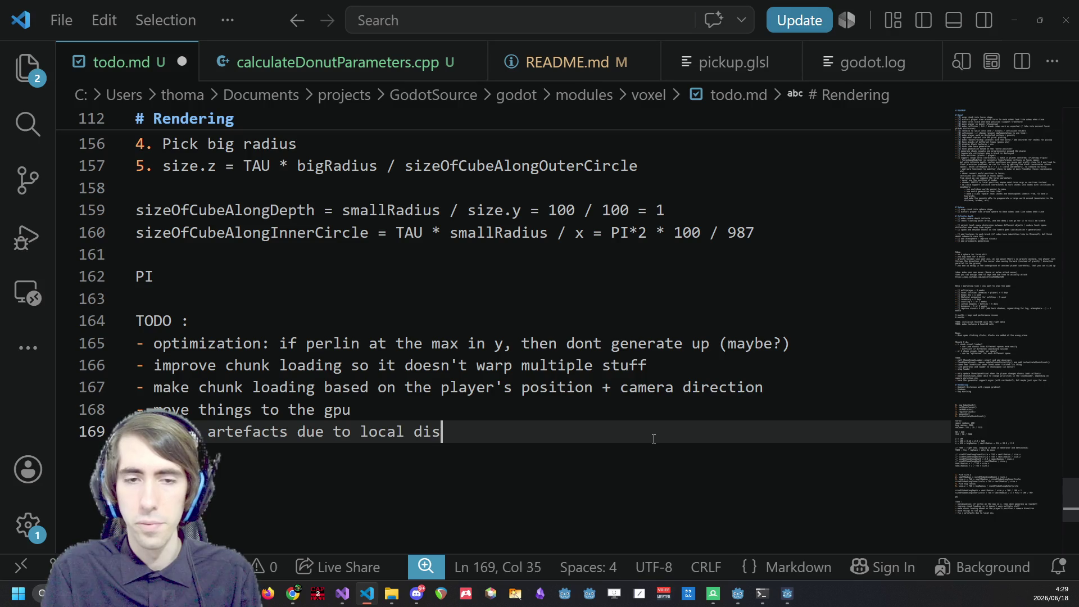
type("torsion")
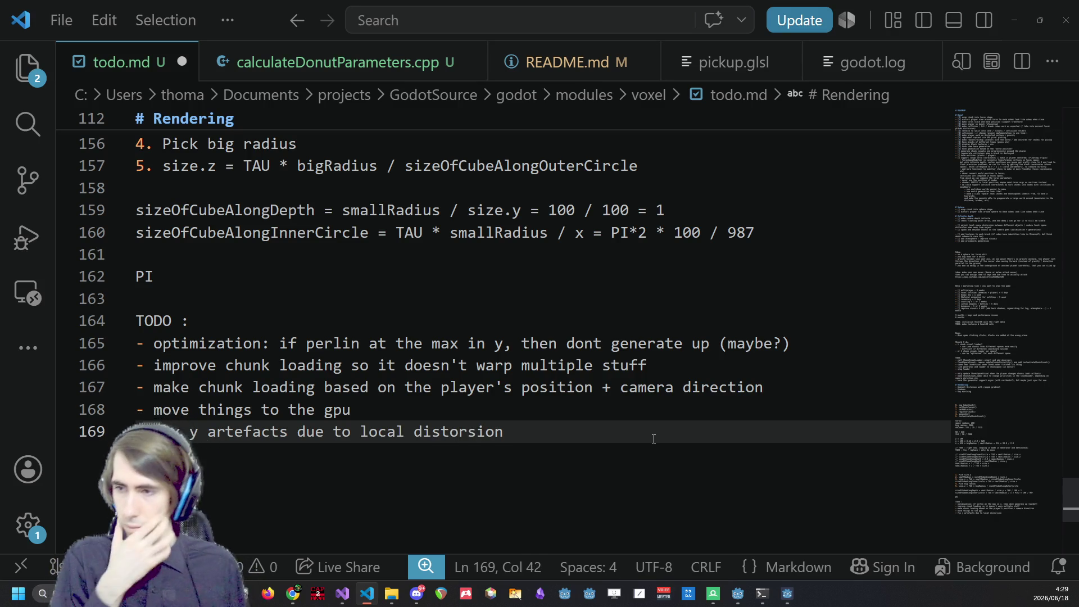
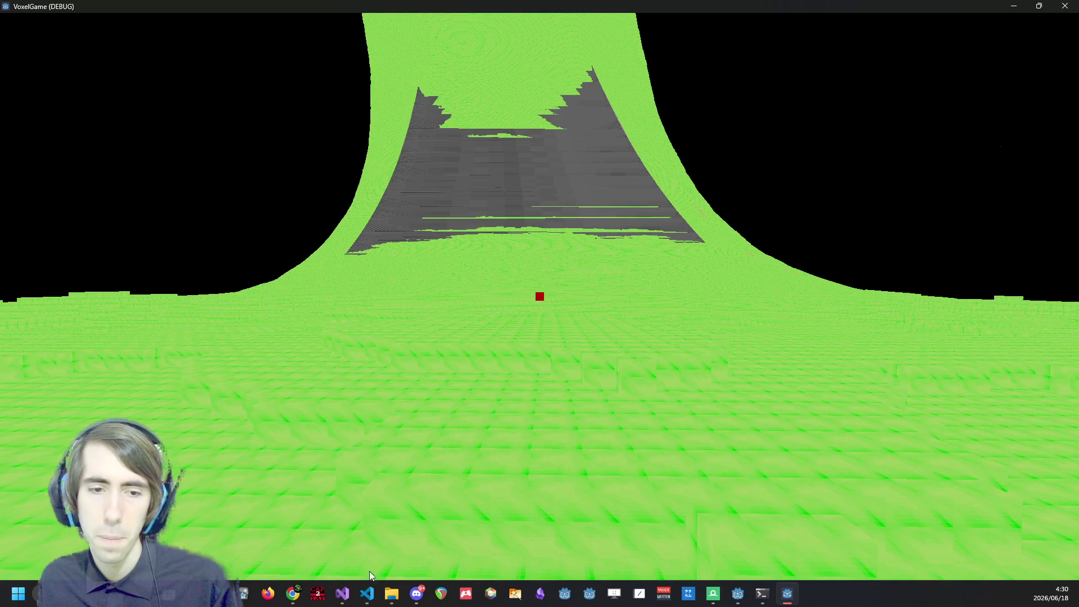
View pickup.glsl in VS Code, then return to Godot and close Project Settings.
left_click(366, 593)
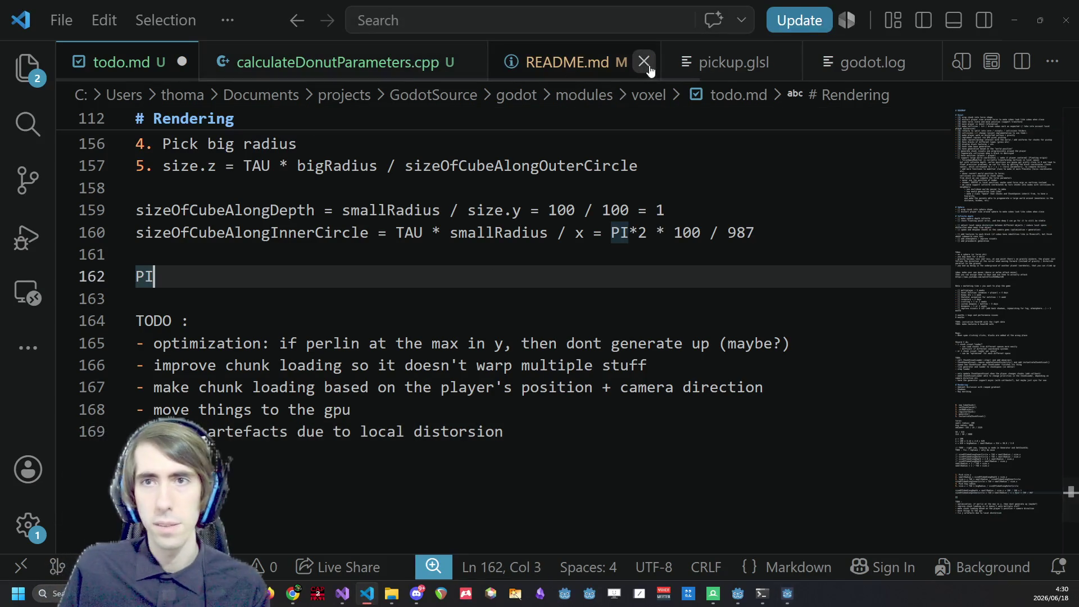
left_click(697, 65)
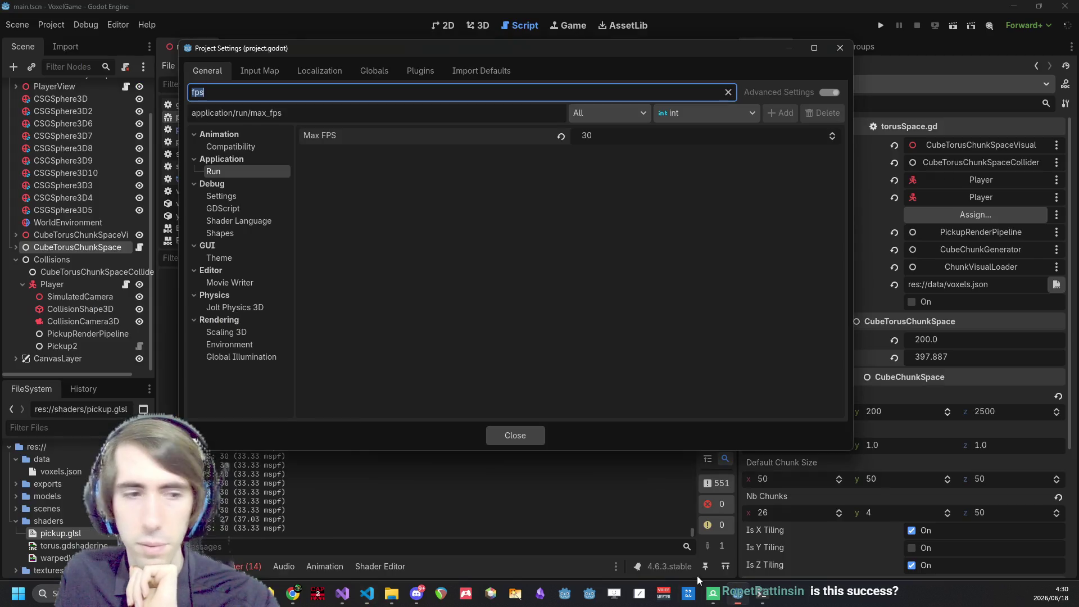
key("alt+Tab")
left_click(838, 48)
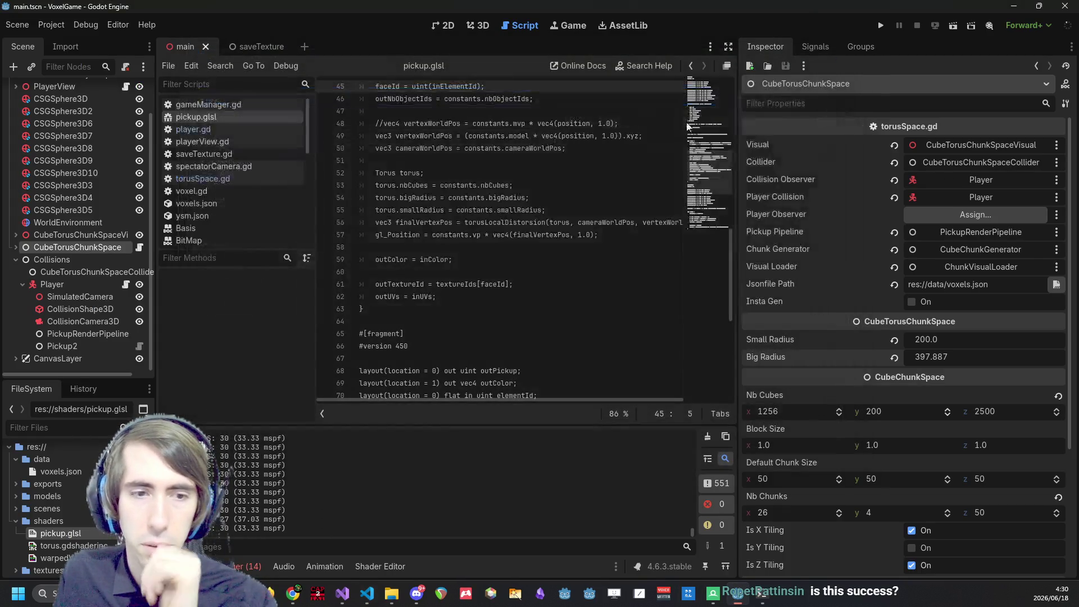
Open torus.gdshaderinc in the shader editor and locate the findTorusCoords call on line 148.
double_click(62, 558)
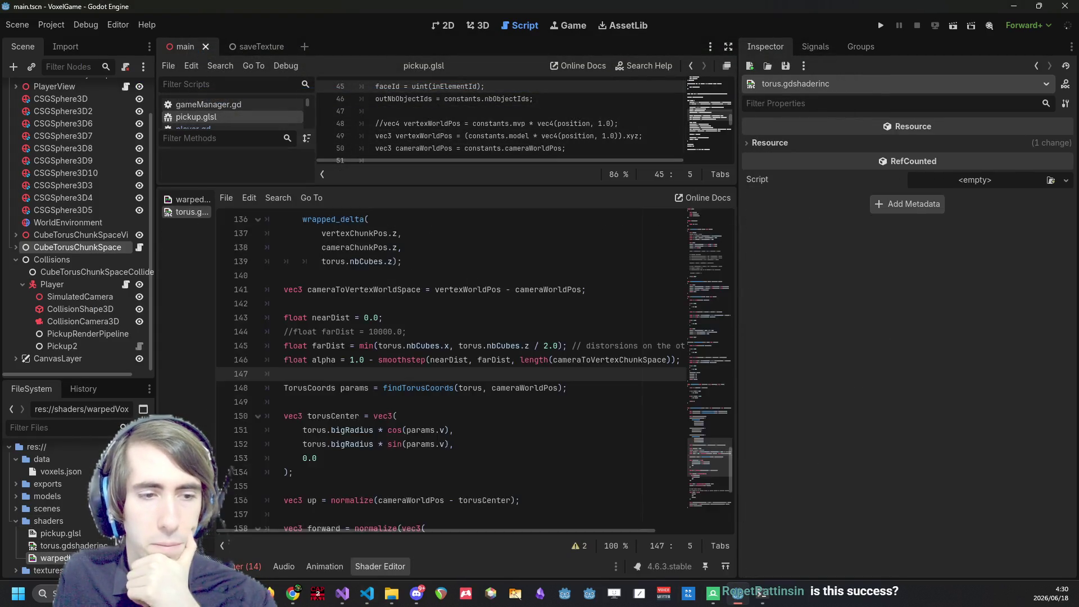
double_click(98, 545)
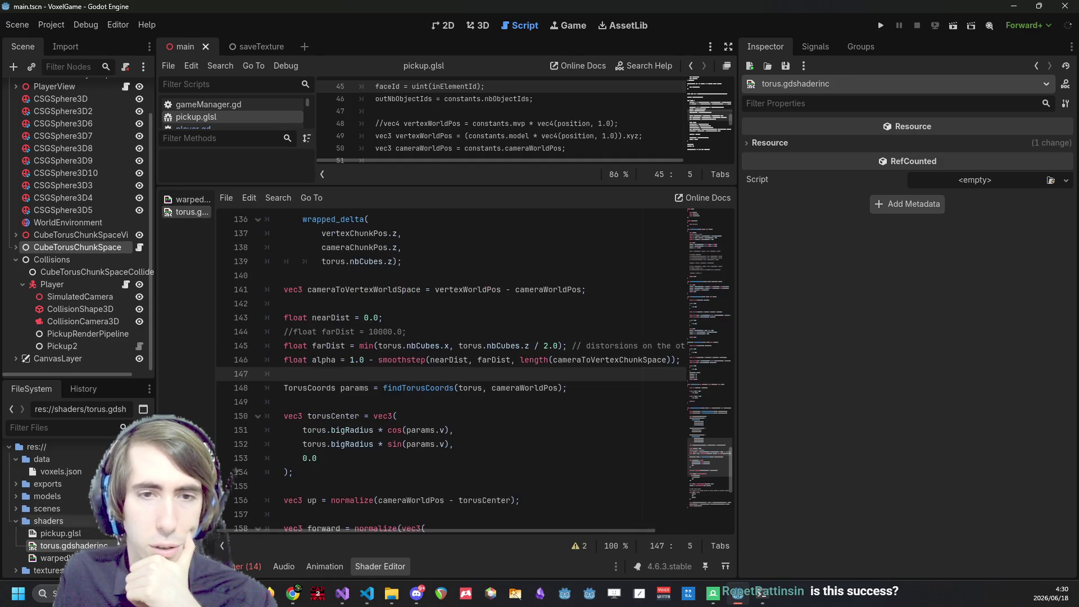
scroll(411, 367, "down", 5)
scroll(411, 367, "up", 4)
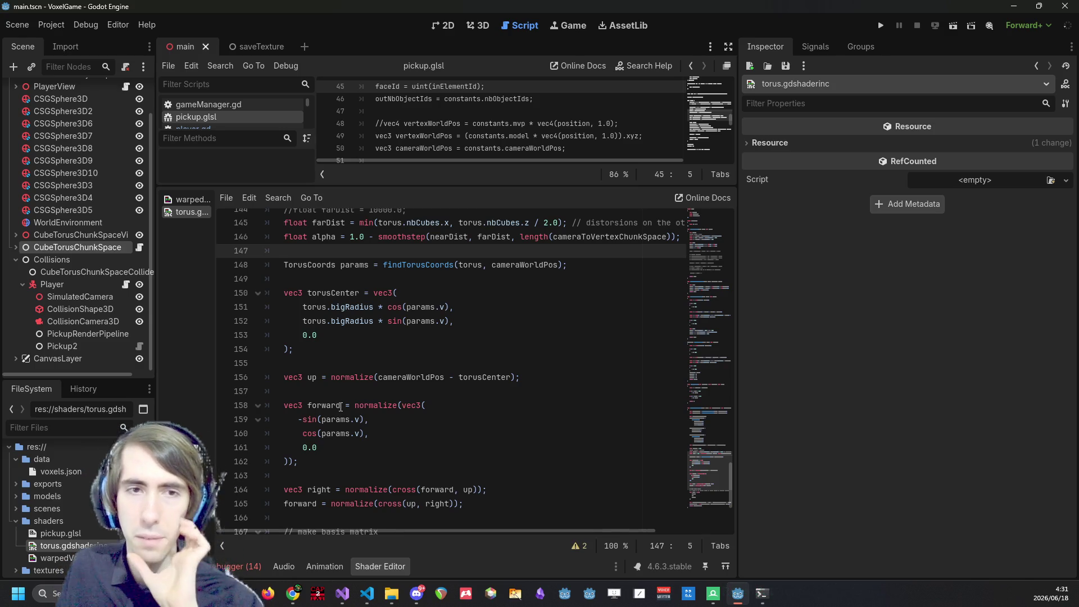
left_click(455, 264)
Place the caret inside the farDist min() expression on line 145.
scroll(372, 364, "down", 4)
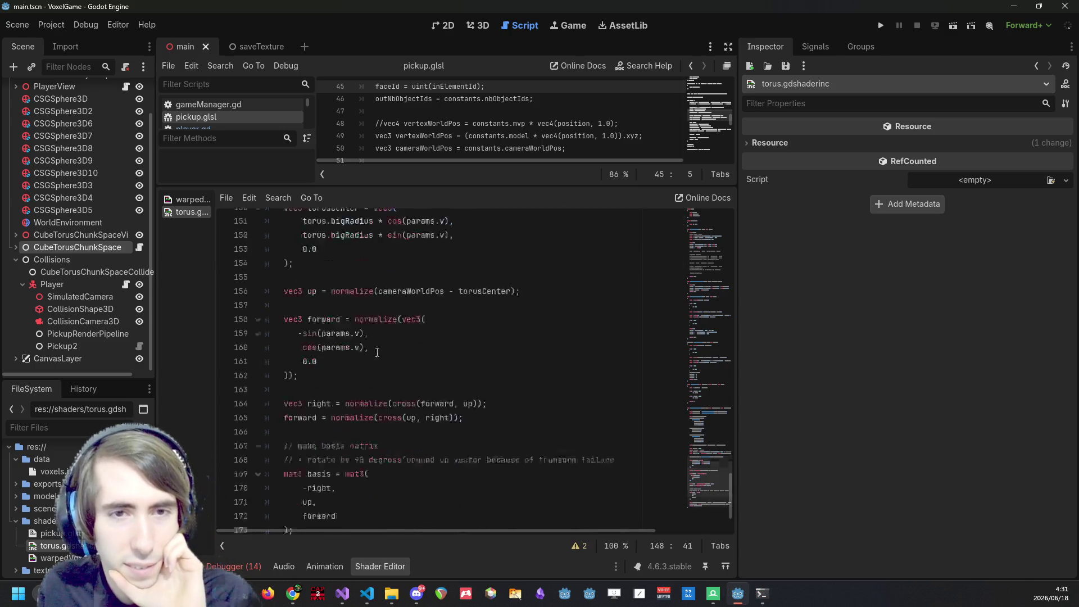
scroll(385, 495, "up", 5)
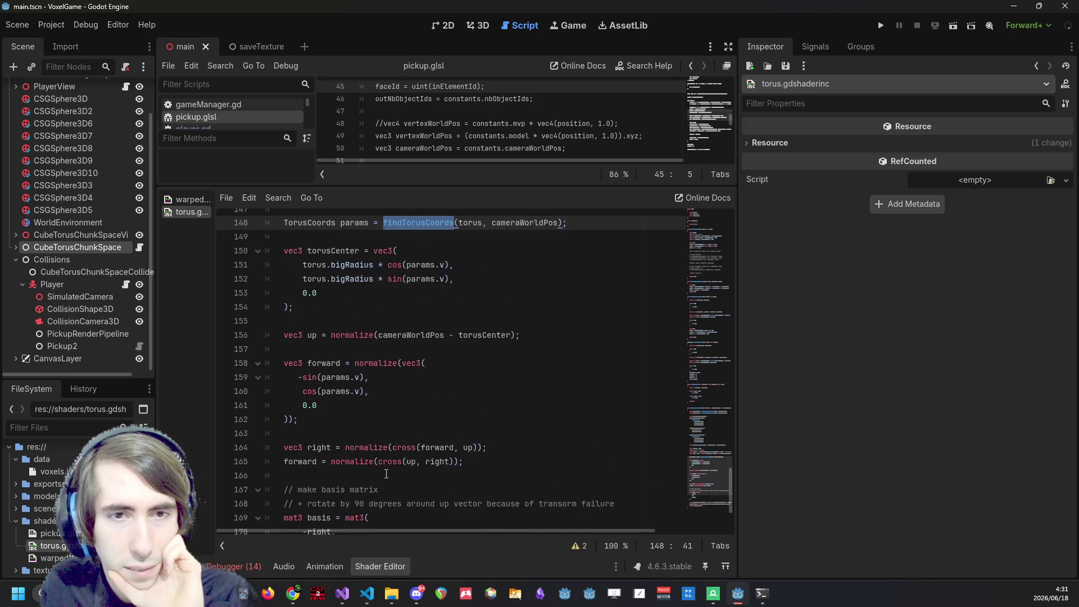
scroll(384, 478, "down", 4)
scroll(384, 468, "up", 4)
scroll(383, 468, "up", 2)
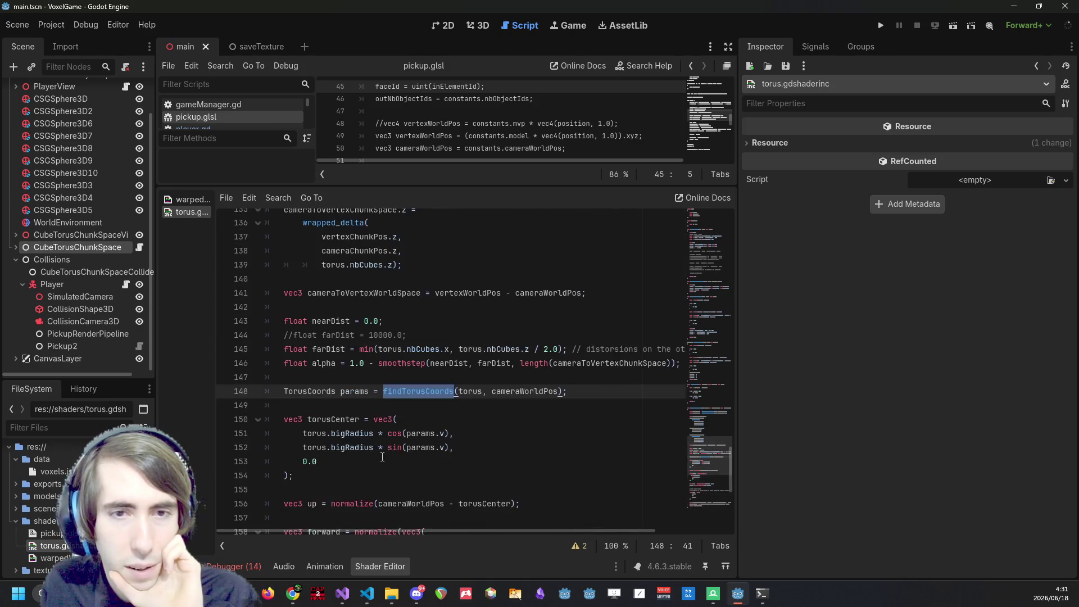
left_click(358, 349)
scroll(394, 365, "up", 2)
scroll(415, 377, "down", 1)
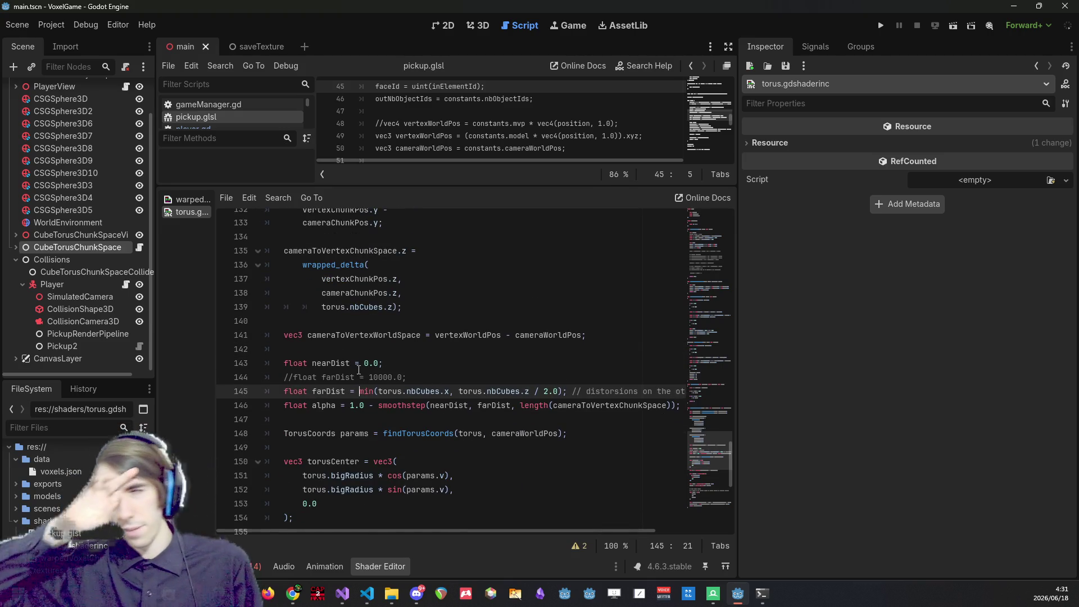
Wrap farDist's min in an outer min(torus.nbCubes.x, ...) on line 145 and save.
type("min(")
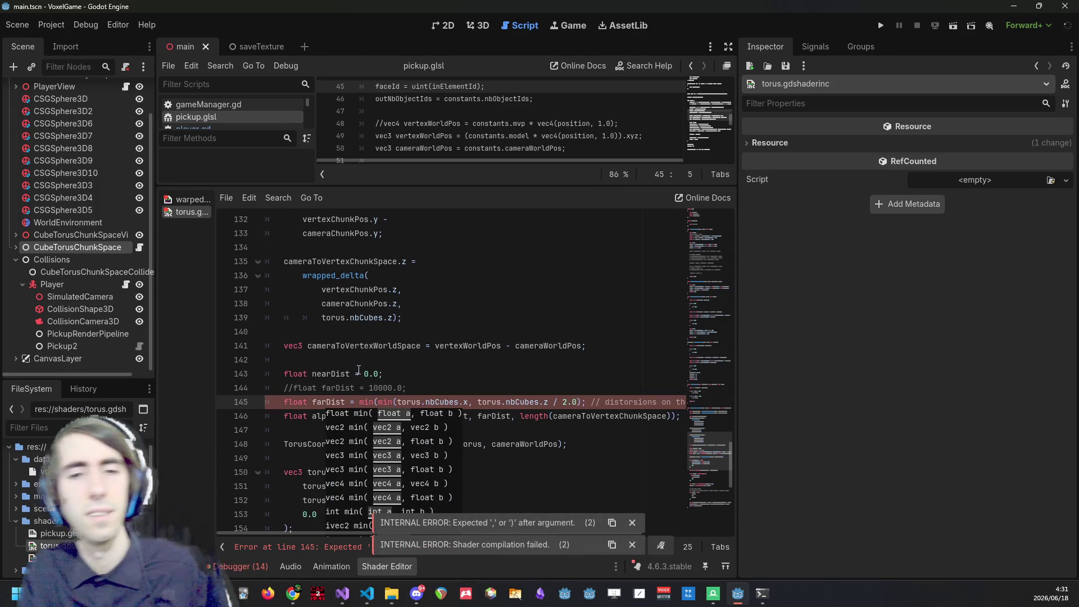
key("Right")
key("Right")
key("Right")
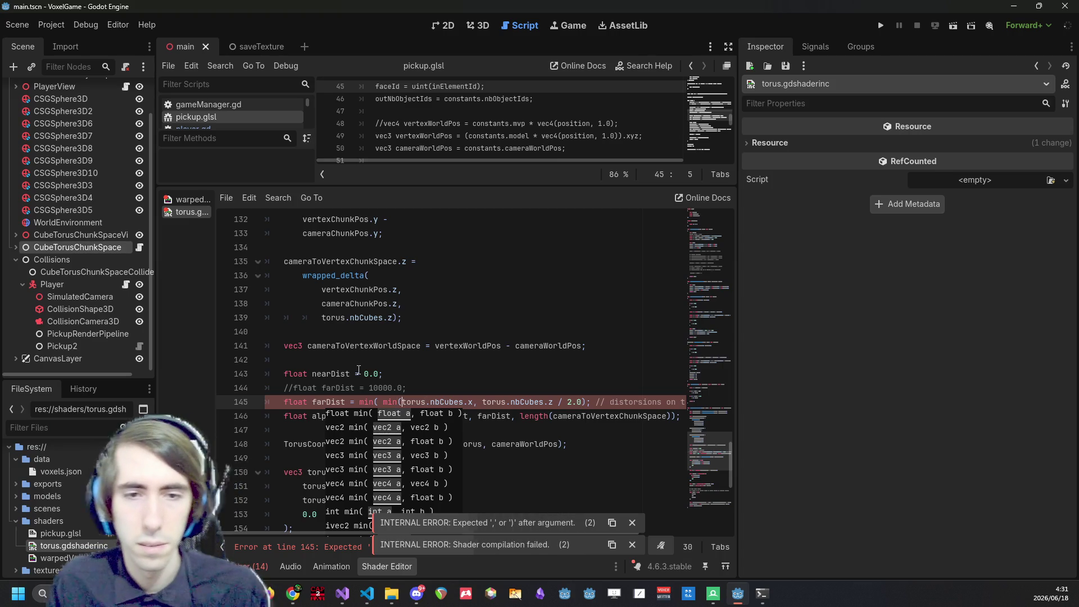
key("Right")
key("Right")
key("Right")
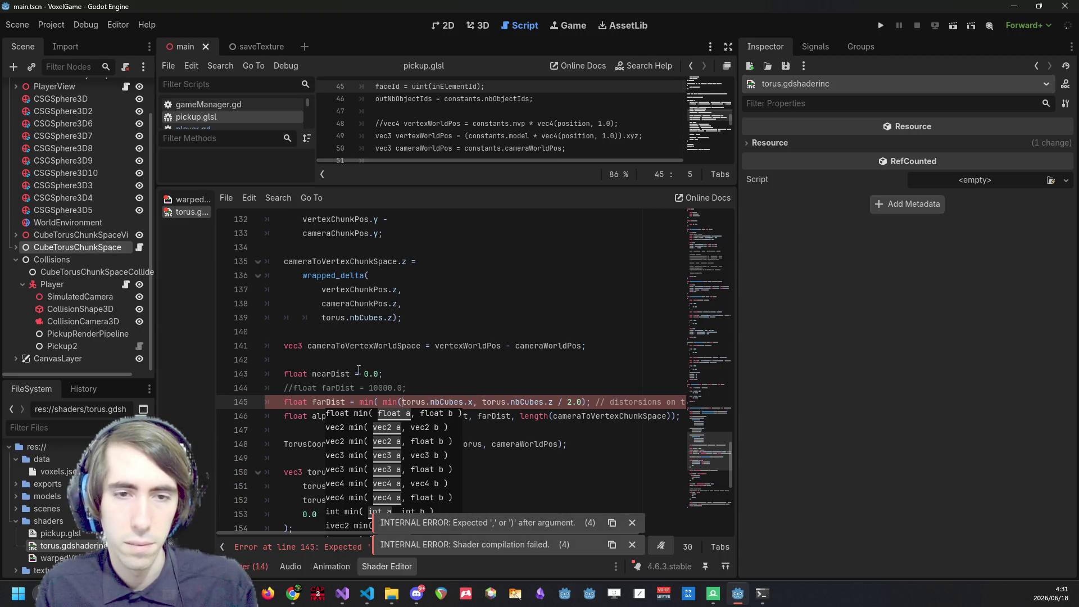
type("torus.nbCubes.x")
key("Right")
key("Right")
key("Right")
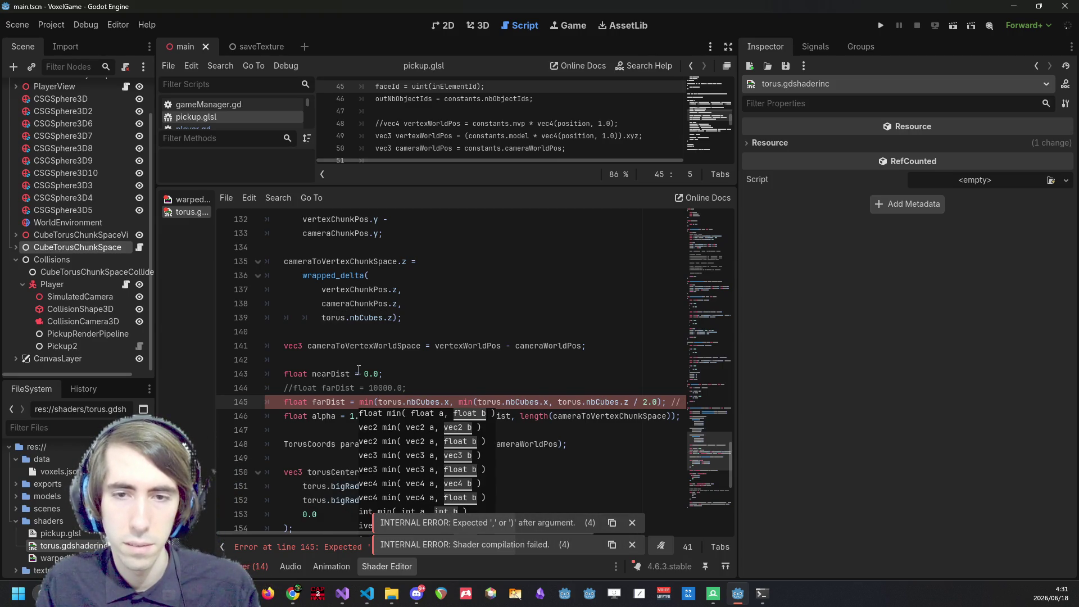
key("Right")
key("Right")
key("Right")
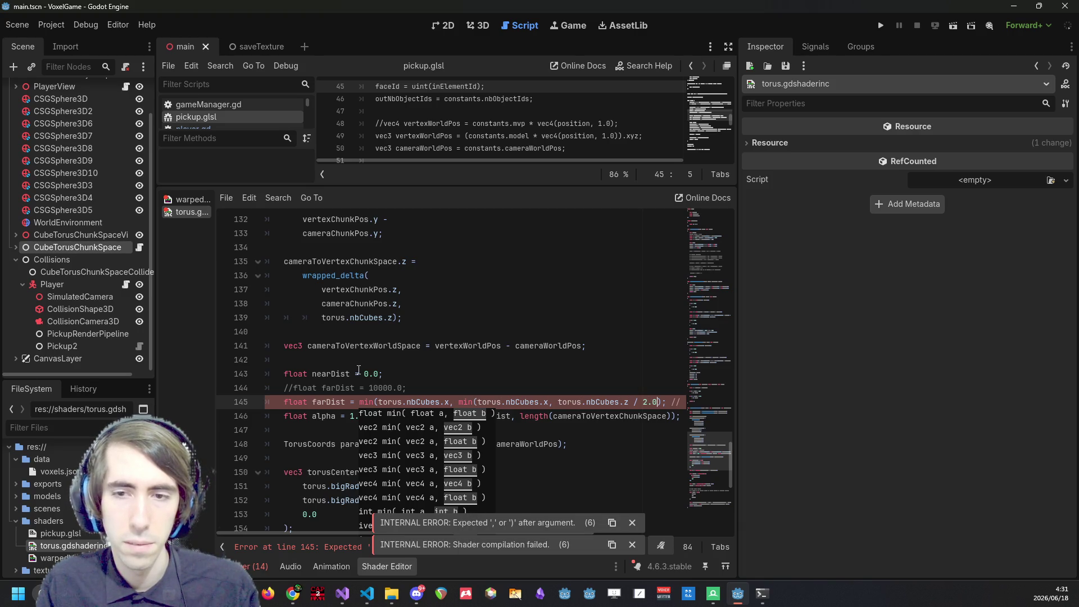
type(")")
key("ctrl+s")
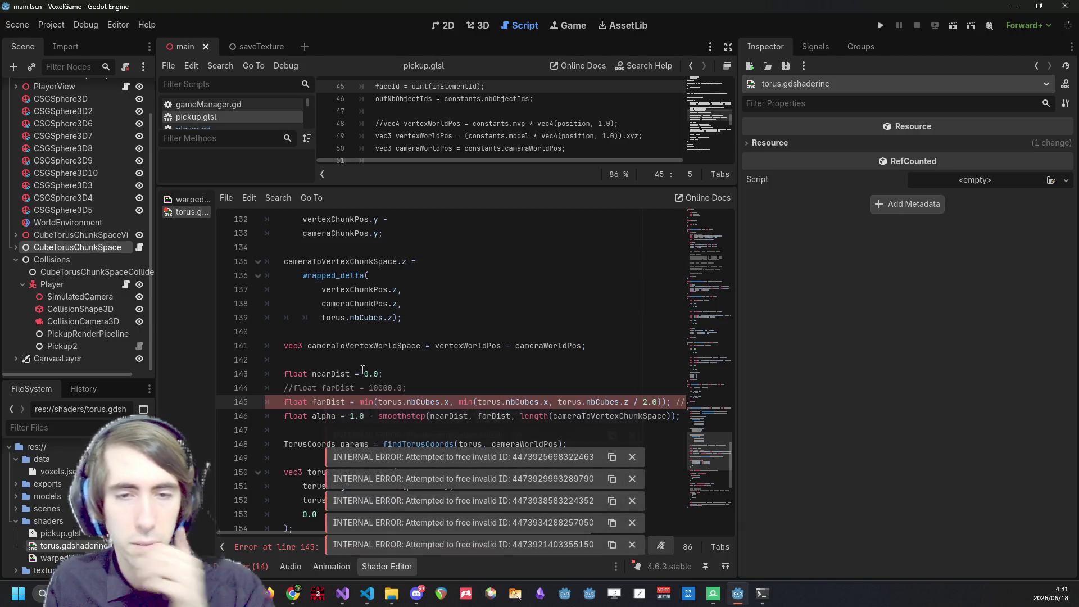
Change the outer argument to torus.nbCubes.y, save, and run the game.
left_click(452, 401)
key("BackSpace")
type("y")
key("ctrl+s")
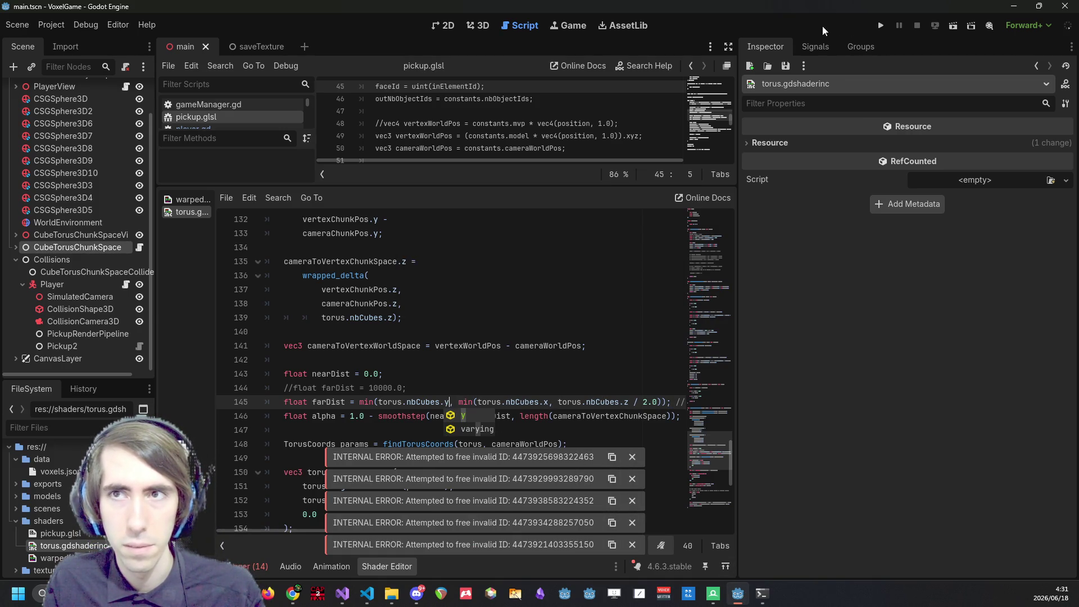
left_click(880, 28)
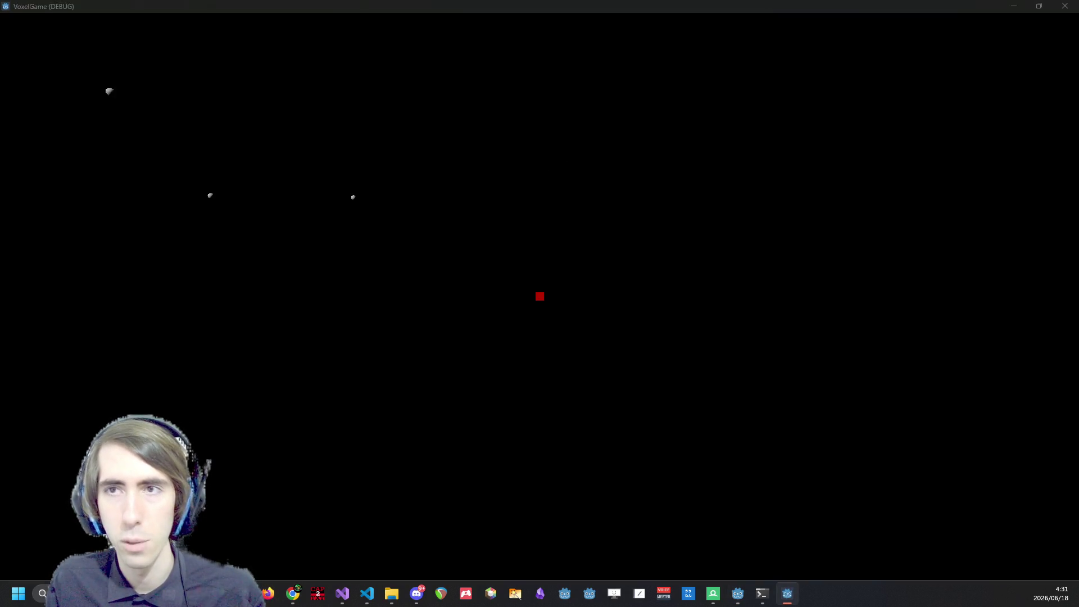
Close the game, reimport pickup.glsl, and run the project again with F5.
key("Escape")
right_click(47, 538)
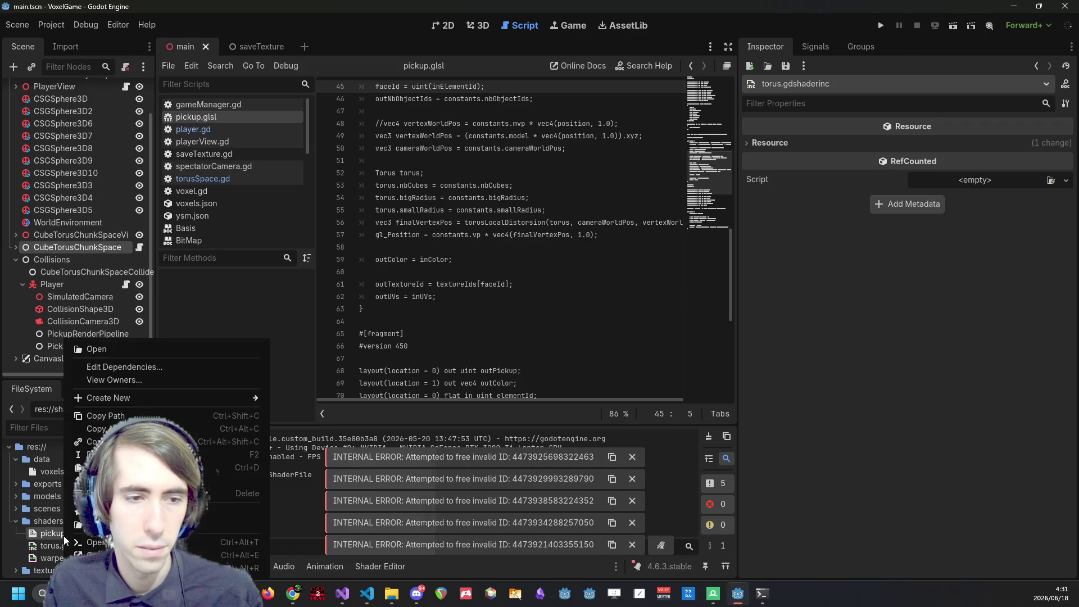
left_click(65, 537)
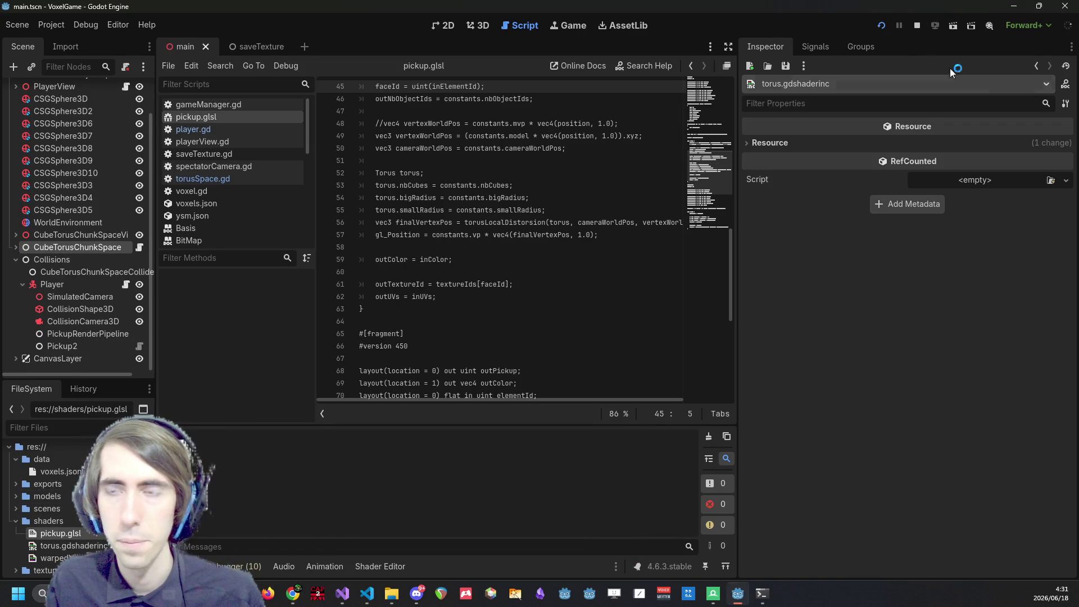
key("F5")
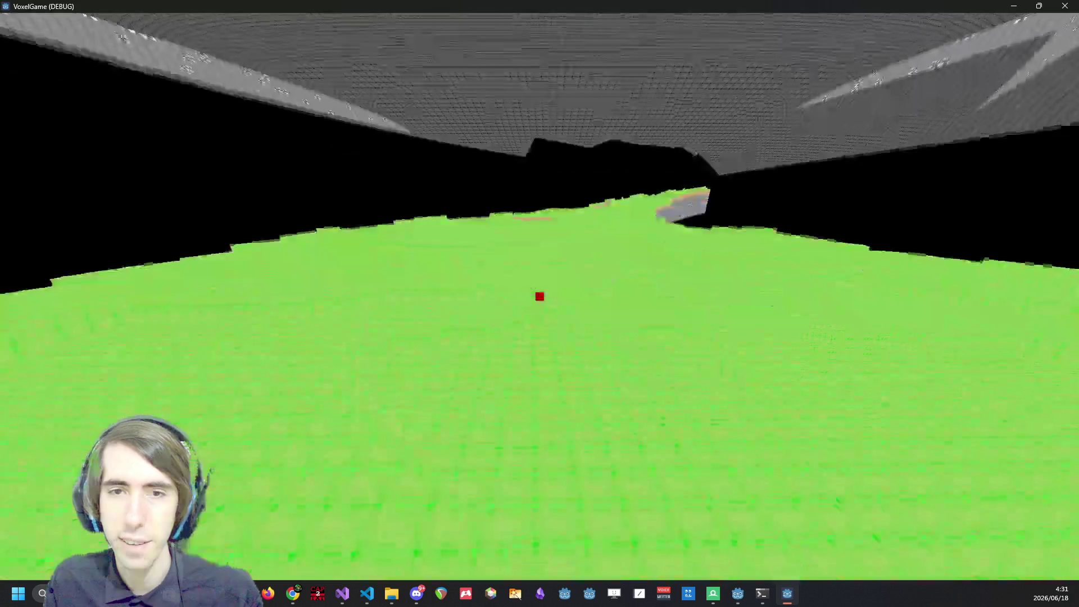
Fly forward, up and back down over the torus terrain to check the distant fade, then minimize the game.
mouse_move(540, 296)
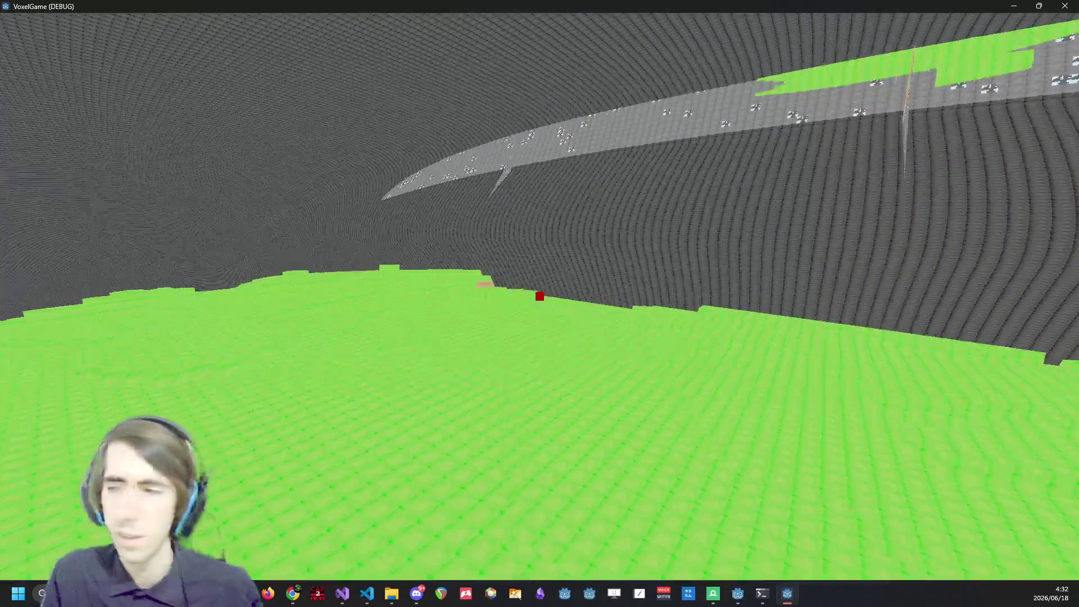
key("w")
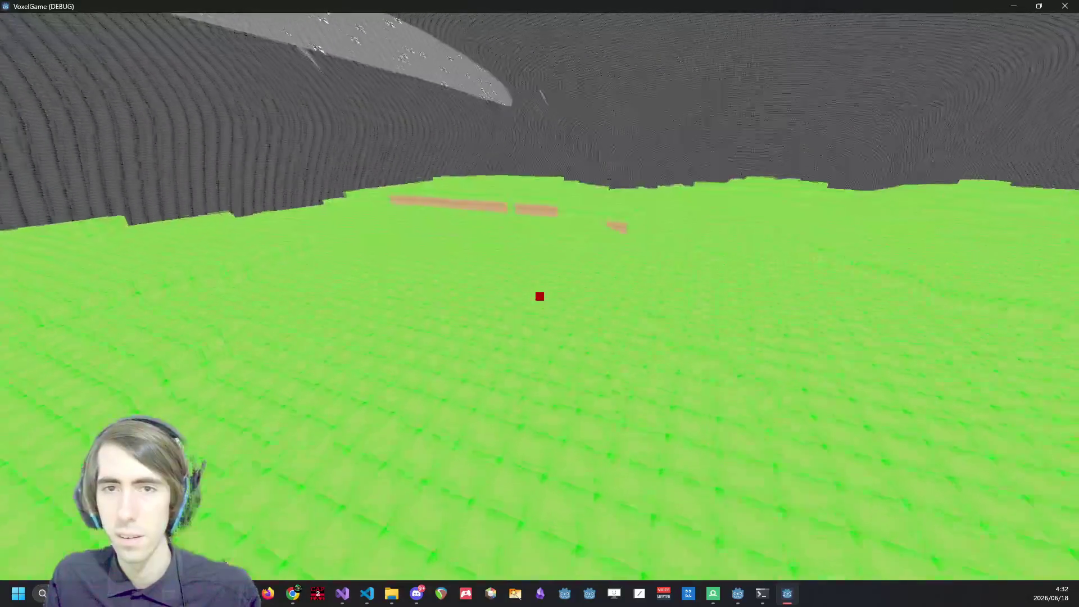
key("space")
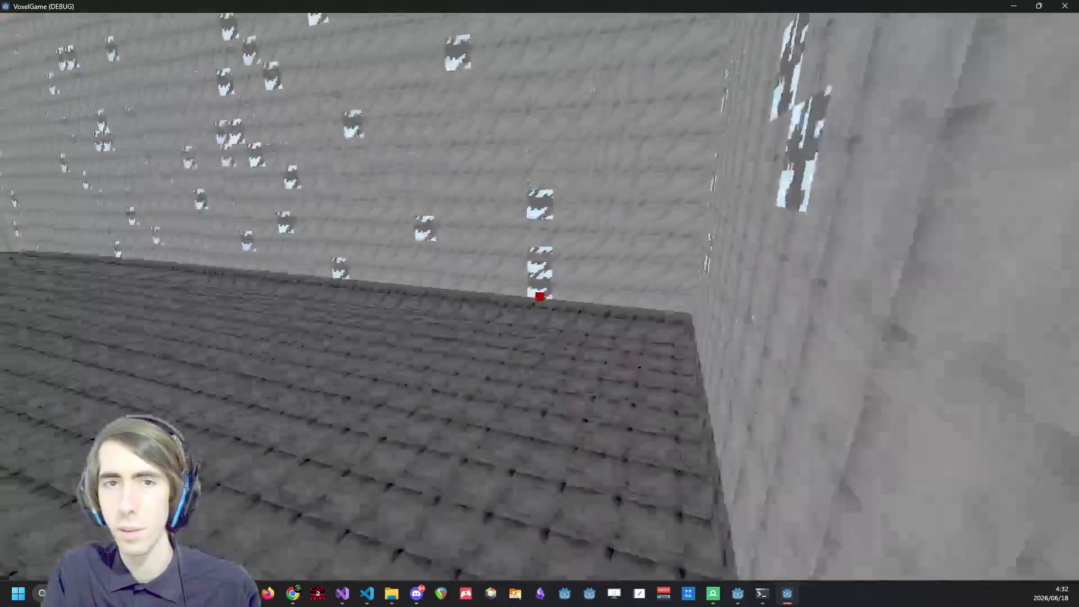
key("space")
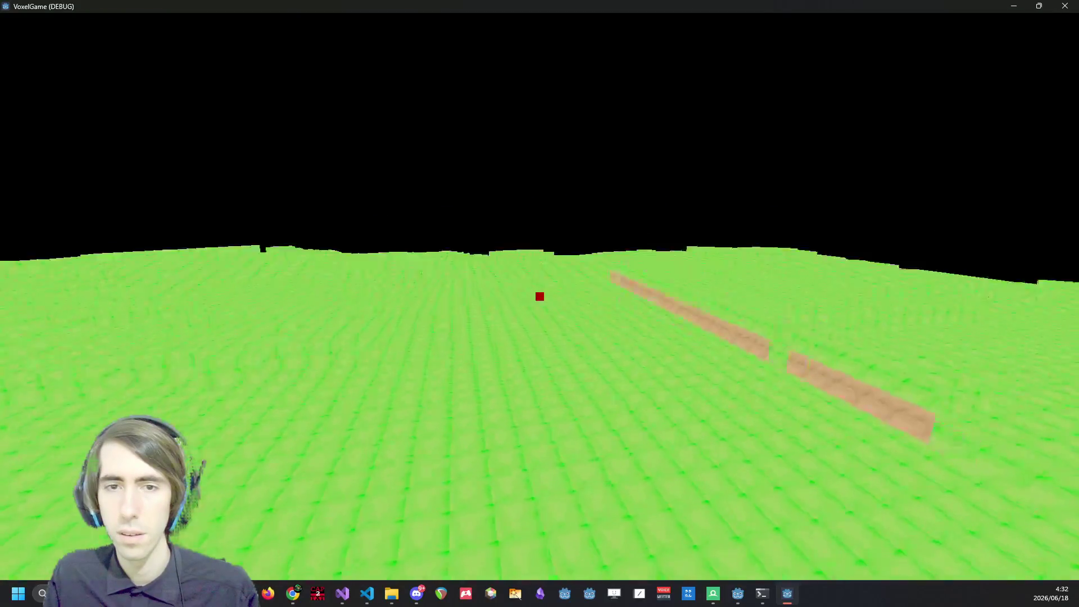
key("shift")
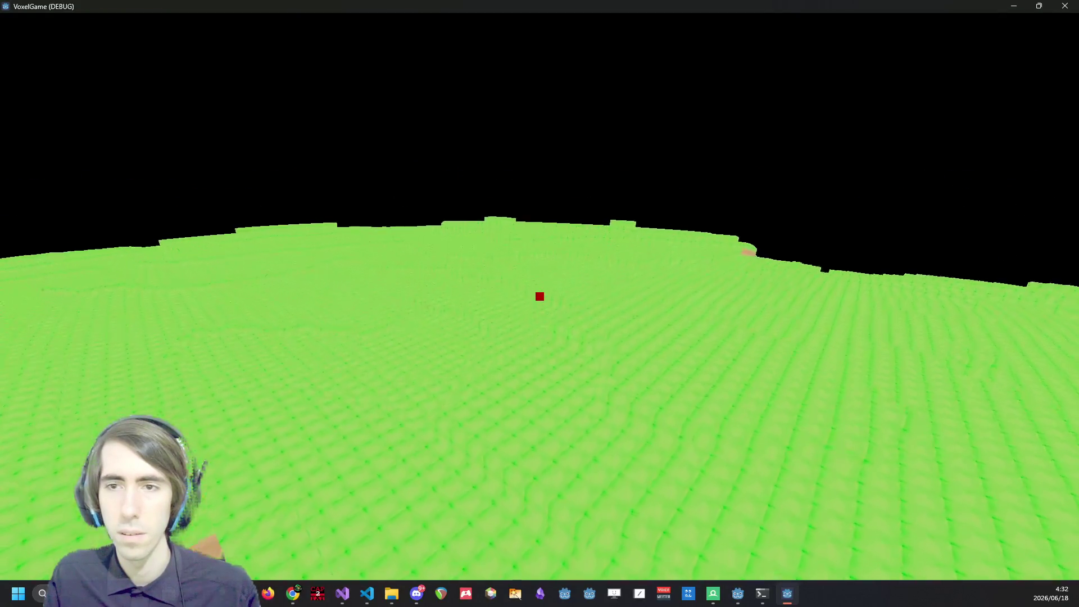
key("shift")
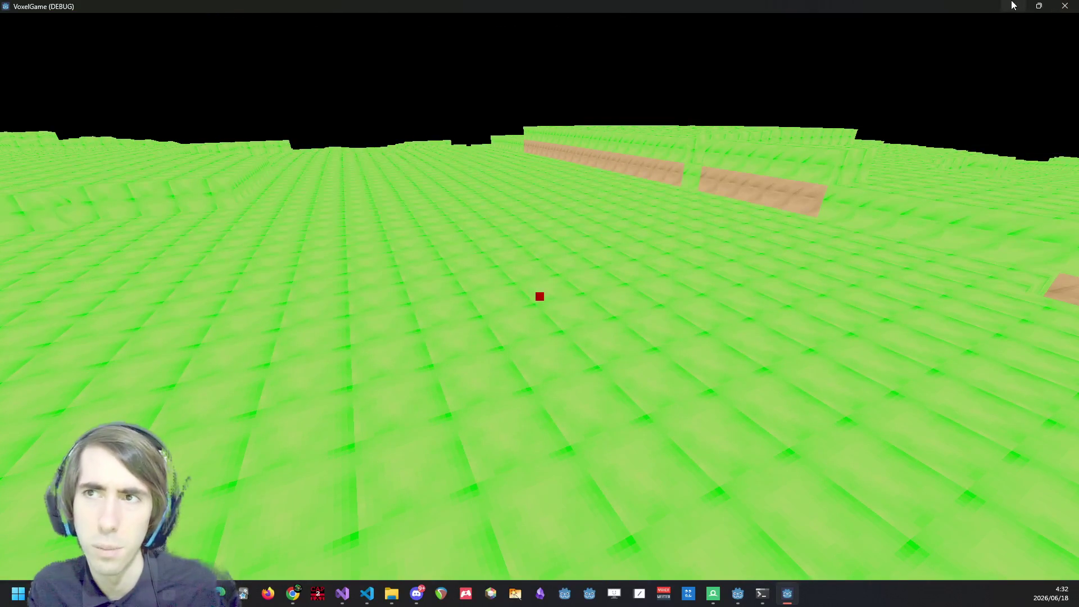
left_click(1014, 5)
Back in Godot, open torus.gdshaderinc and inspect the farDist and alpha lines 145–146.
key("alt+Tab")
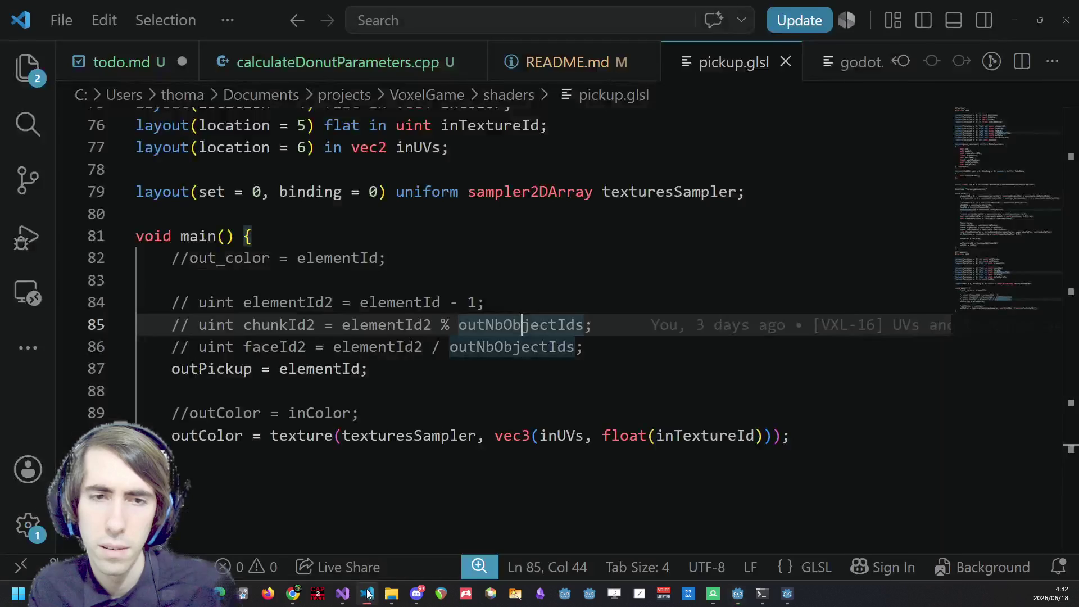
key("alt+Tab")
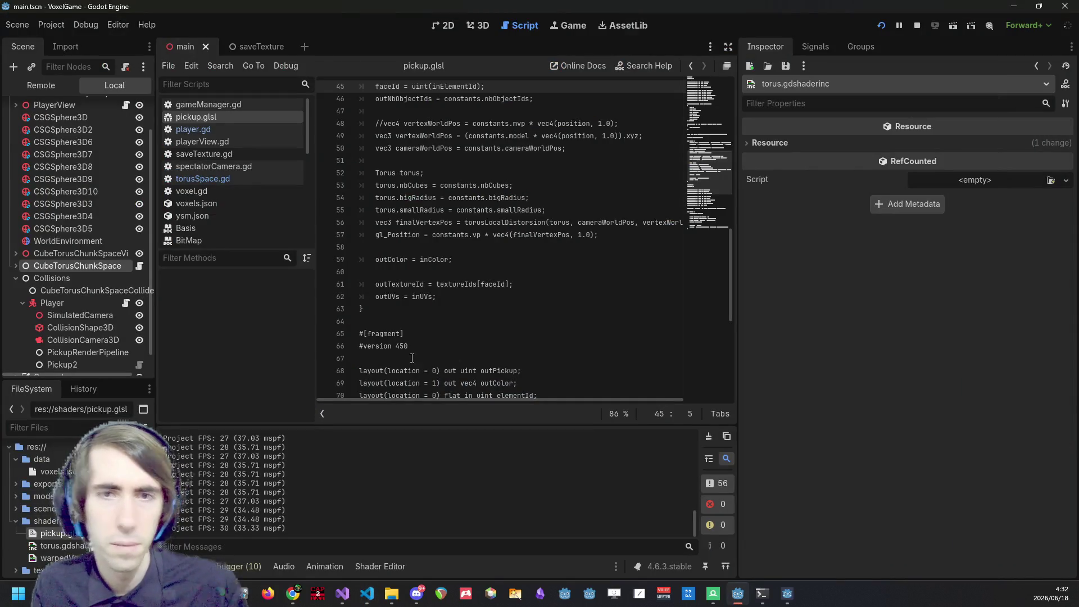
double_click(73, 549)
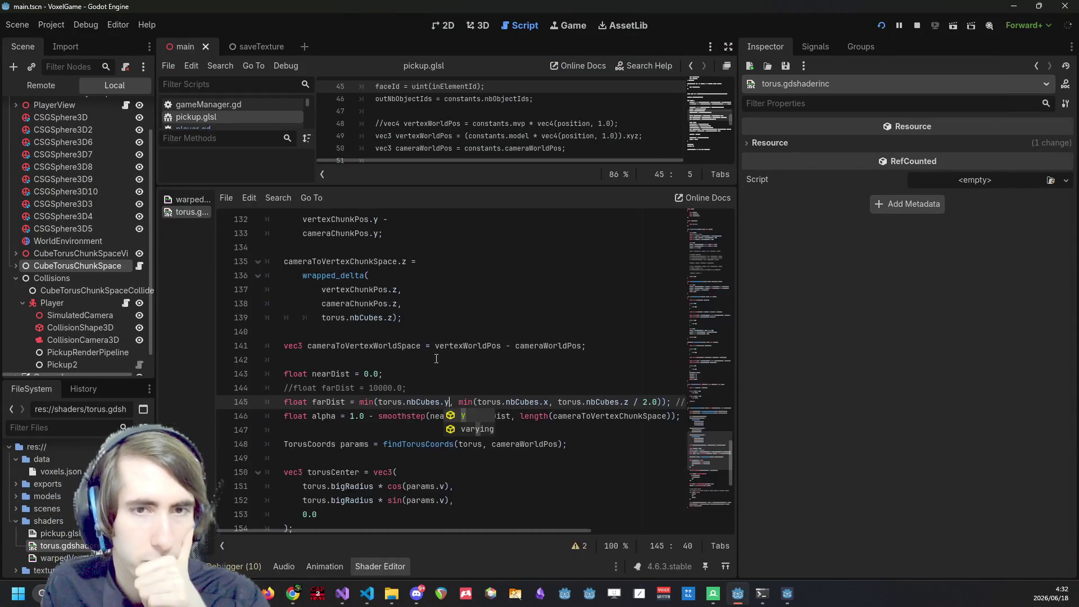
left_click(444, 402)
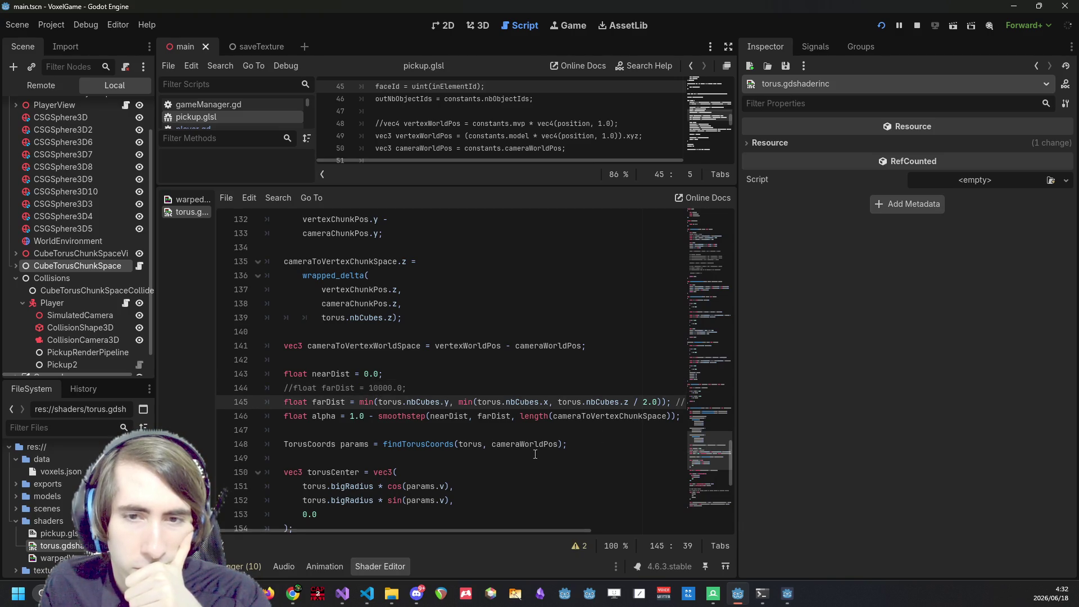
mouse_move(497, 530)
left_mouse_down()
mouse_move(609, 522)
mouse_move(518, 513)
left_mouse_up()
scroll(552, 514, "right", 5)
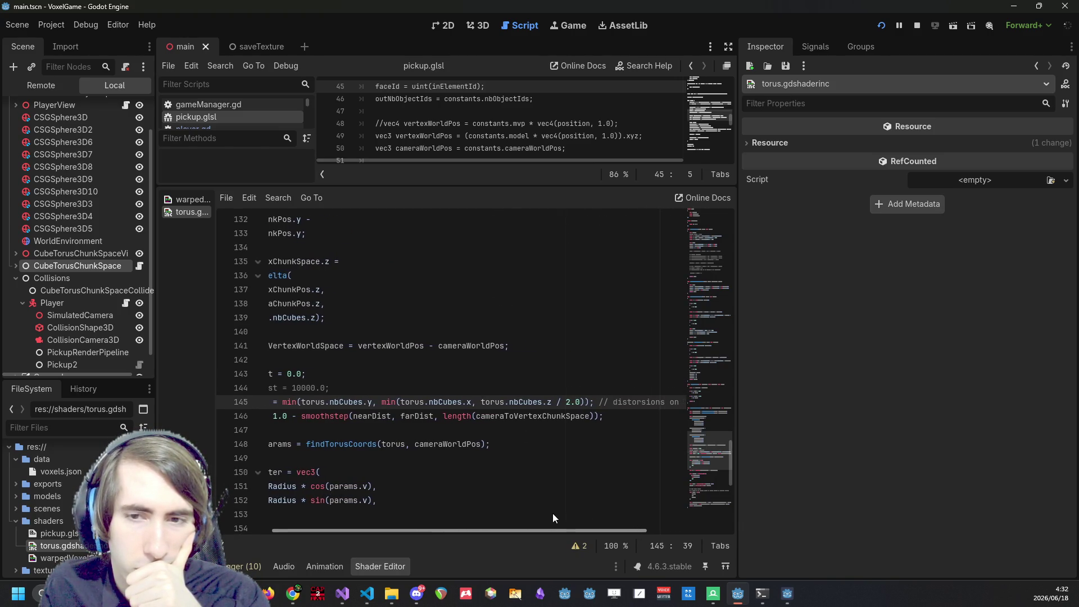
scroll(401, 504, "left", 6)
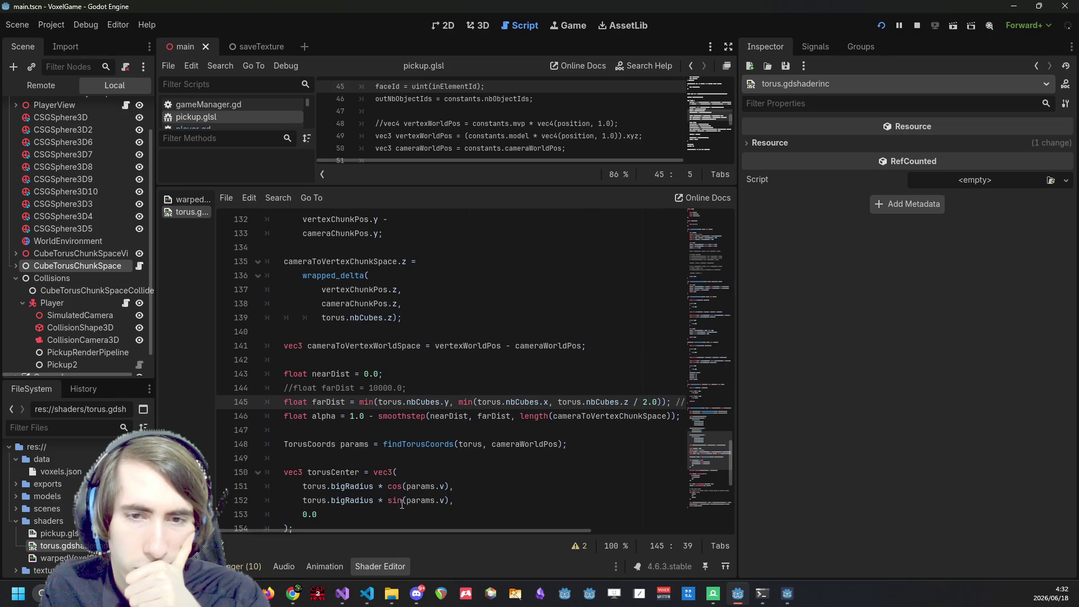
mouse_move(450, 531)
left_mouse_down()
mouse_move(595, 531)
mouse_move(350, 528)
left_mouse_up()
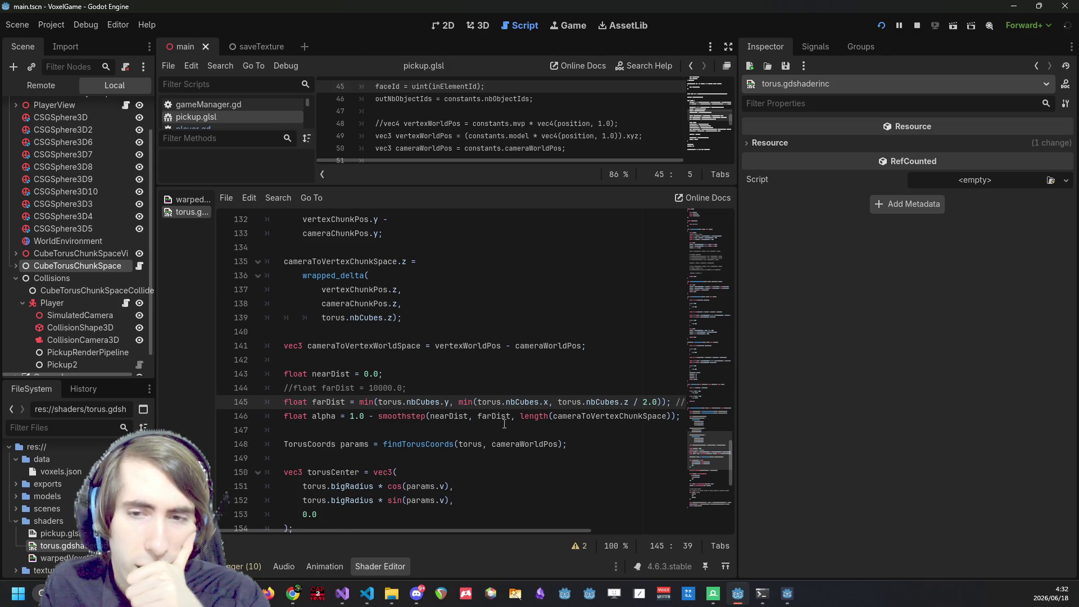
mouse_move(451, 531)
left_mouse_down()
mouse_move(550, 531)
mouse_move(332, 529)
left_mouse_up()
Examine line 146's alpha = 1.0 - smoothstep(...) expression and its cameraToVertexChunkSpace term.
double_click(408, 416)
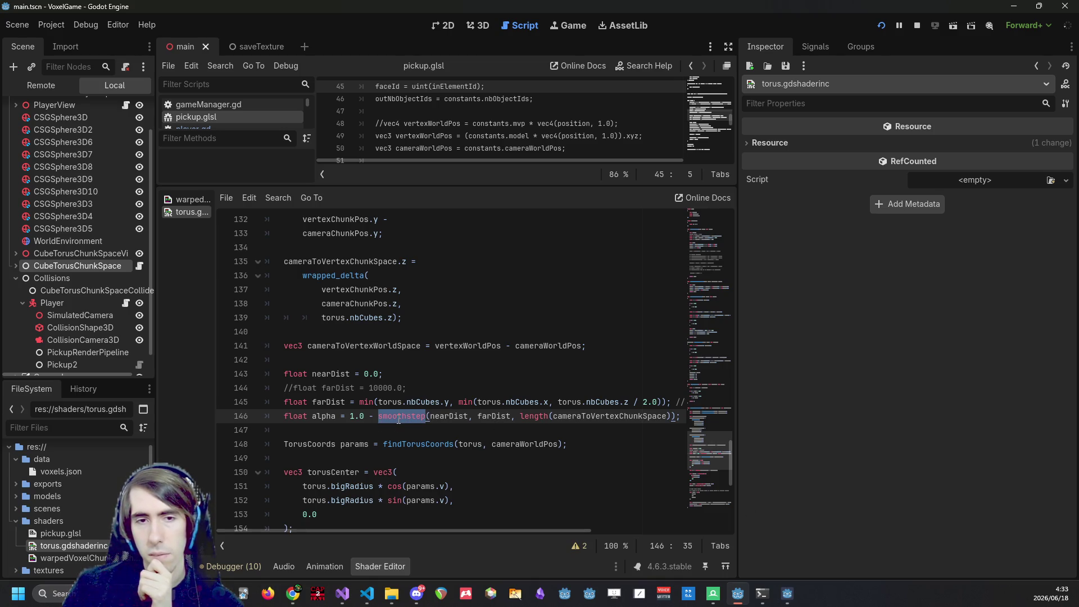
left_click(399, 420)
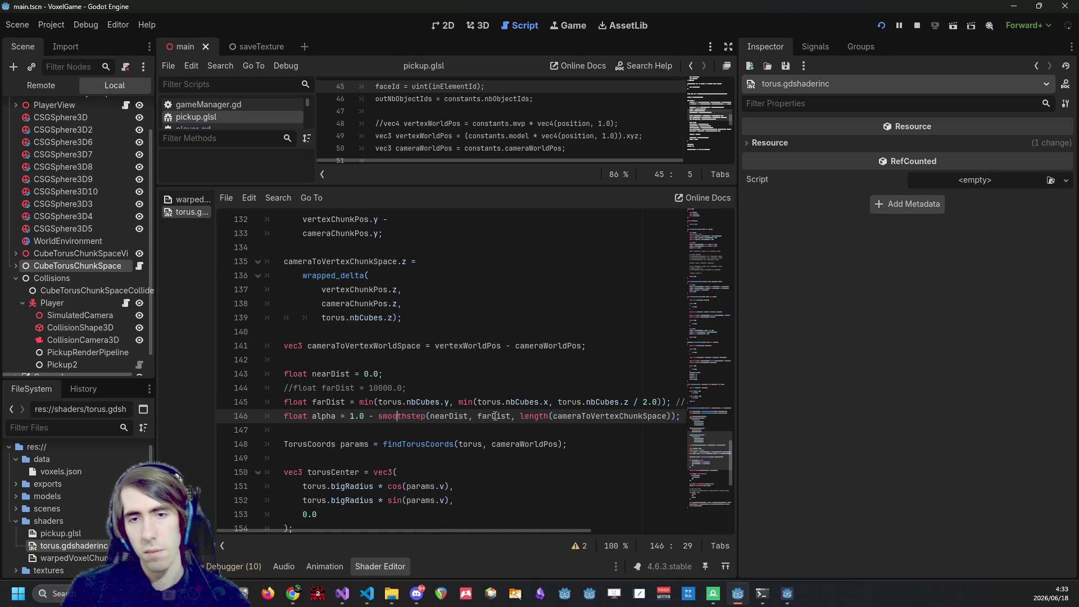
double_click(579, 419)
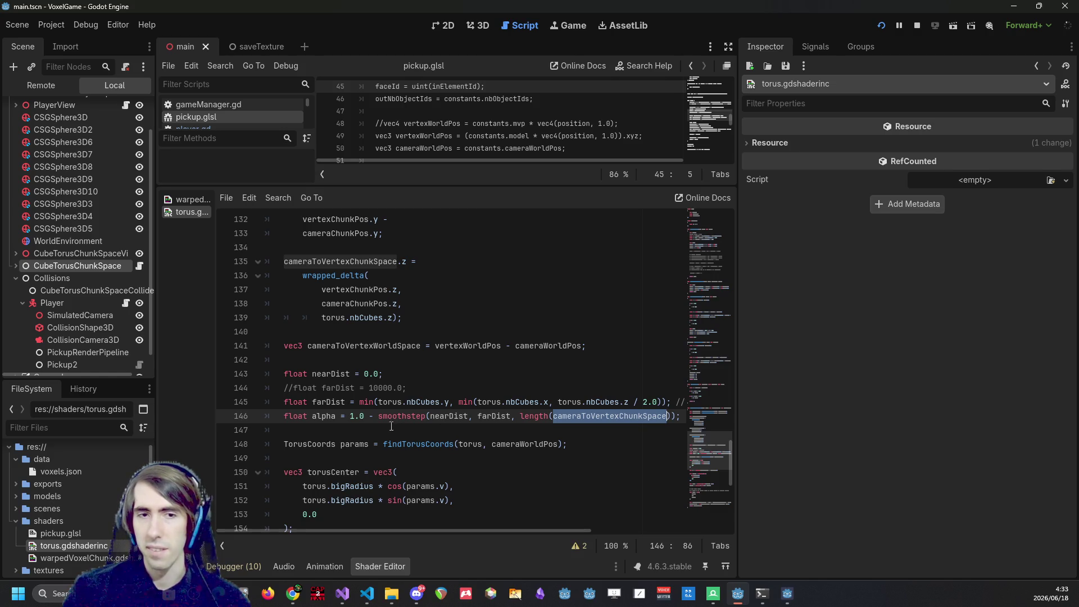
left_click(362, 416)
left_click(347, 416)
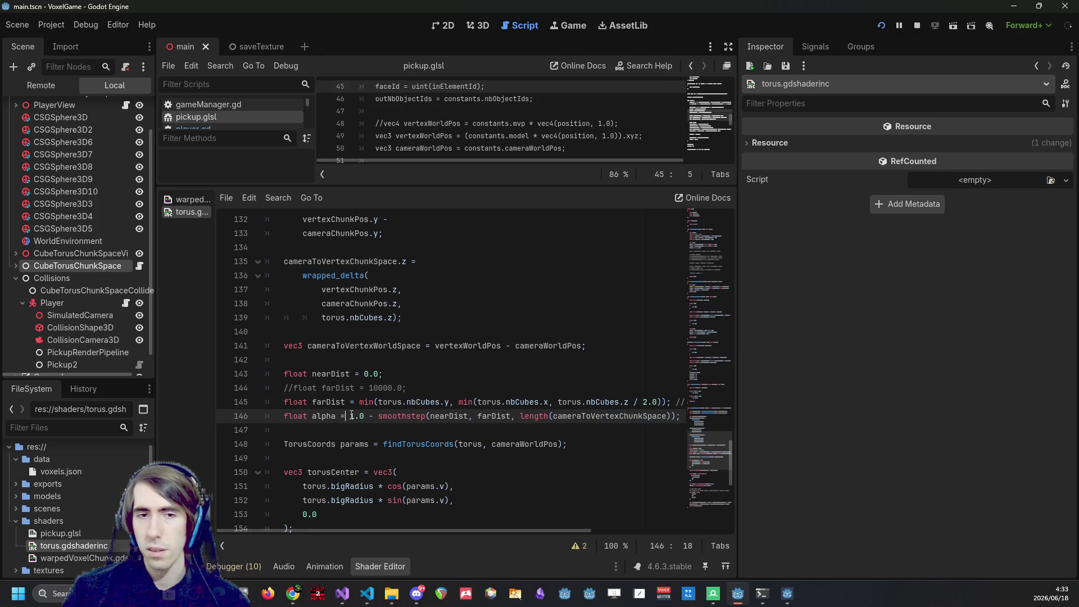
double_click(325, 417)
scroll(438, 524, "down", 8)
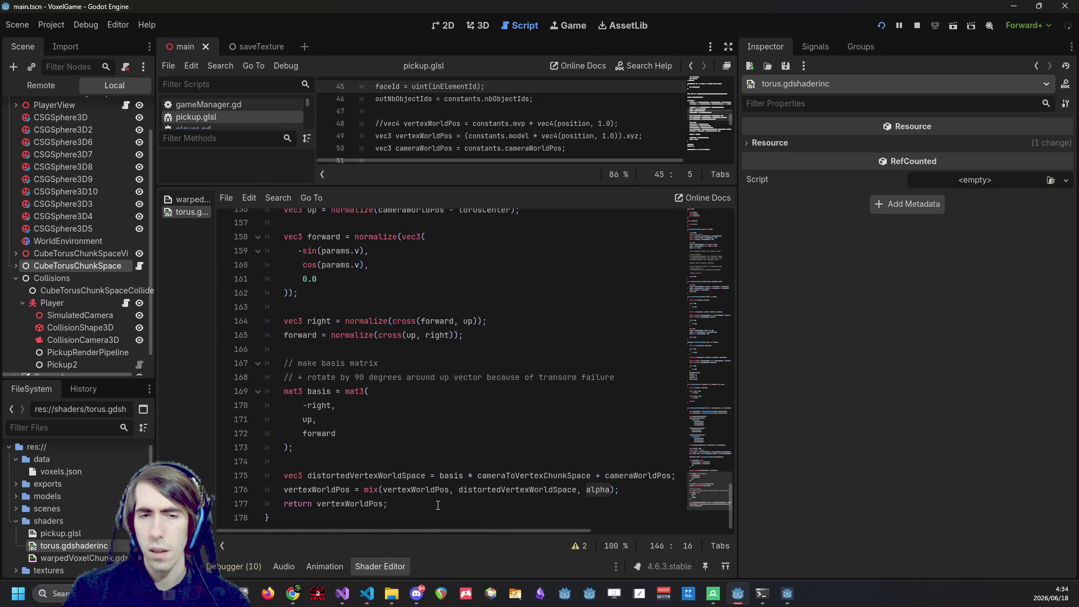
scroll(438, 505, "up", 6)
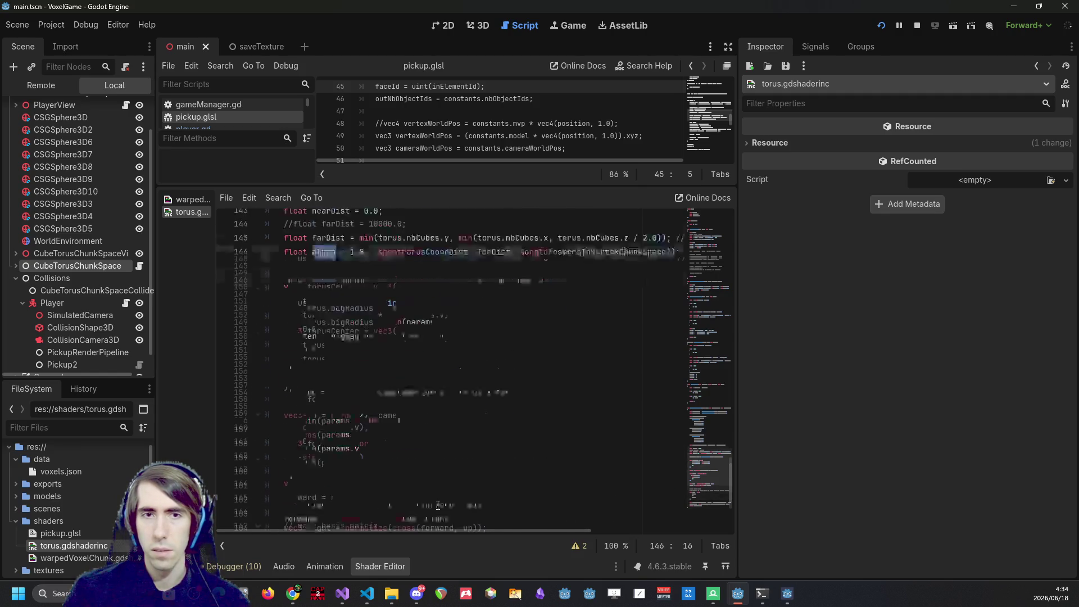
scroll(437, 505, "down", 5)
scroll(436, 505, "up", 3)
scroll(437, 506, "up", 2)
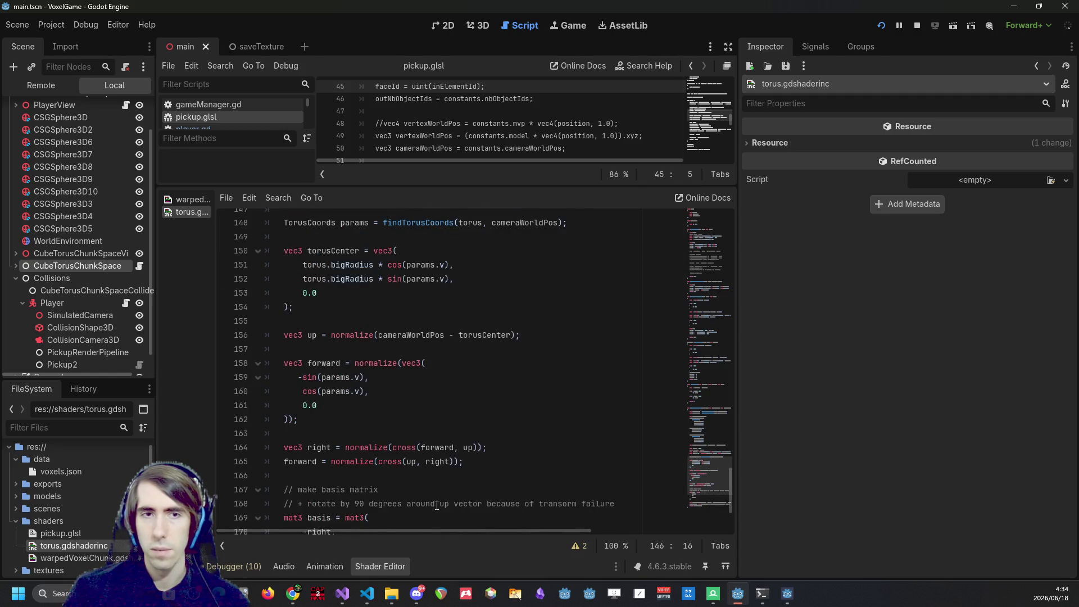
scroll(437, 505, "down", 3)
scroll(433, 504, "up", 4)
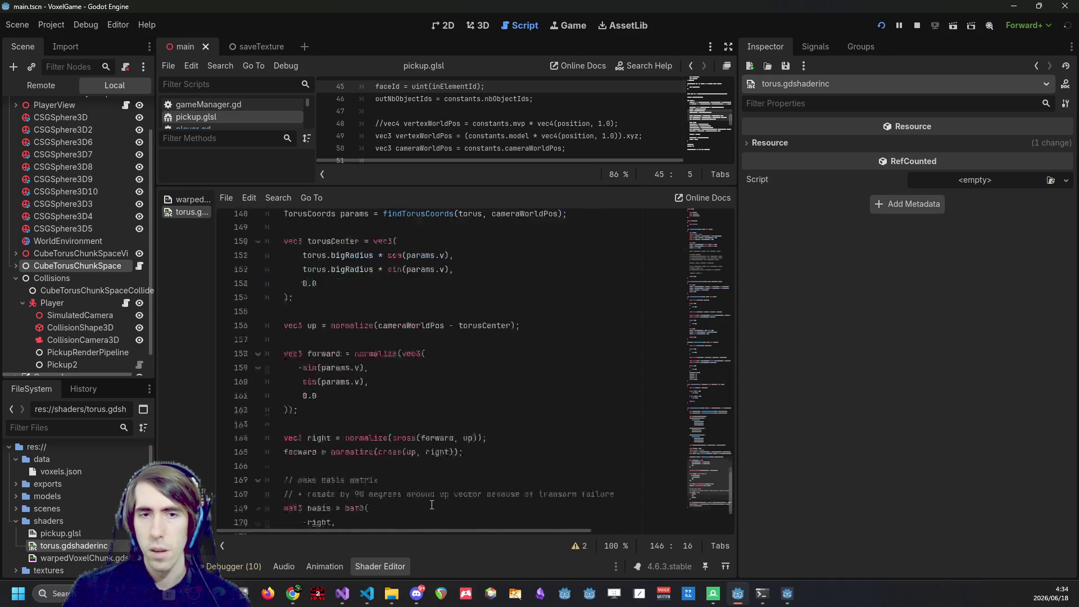
Check the smoothstep arguments nearDist, farDist and cameraToVertexChunkSpace, placing the caret before length.
left_click_drag(411, 279, 377, 278)
double_click(458, 279)
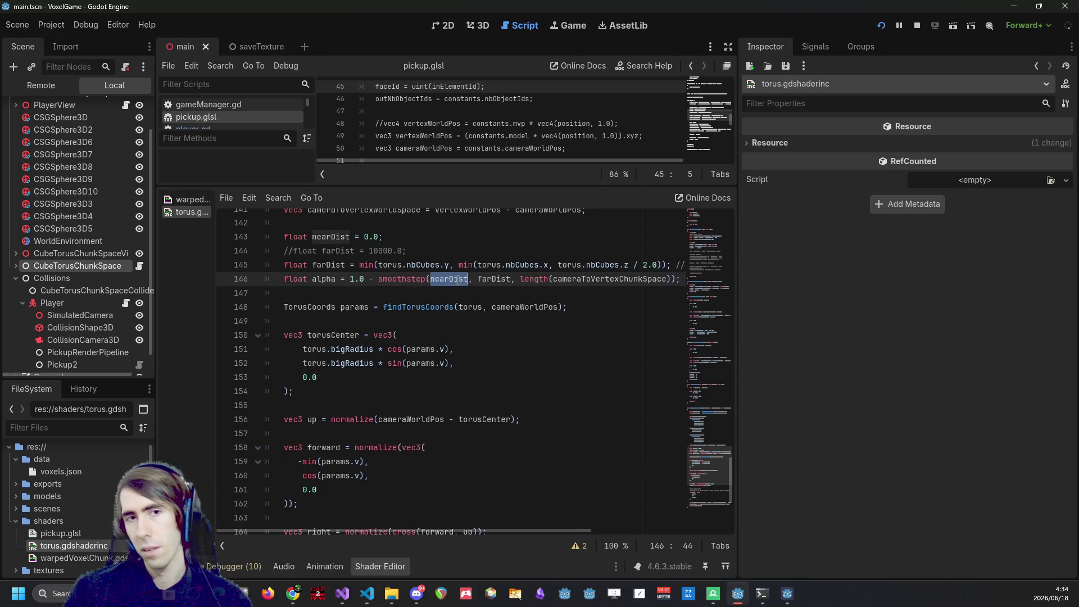
double_click(499, 278)
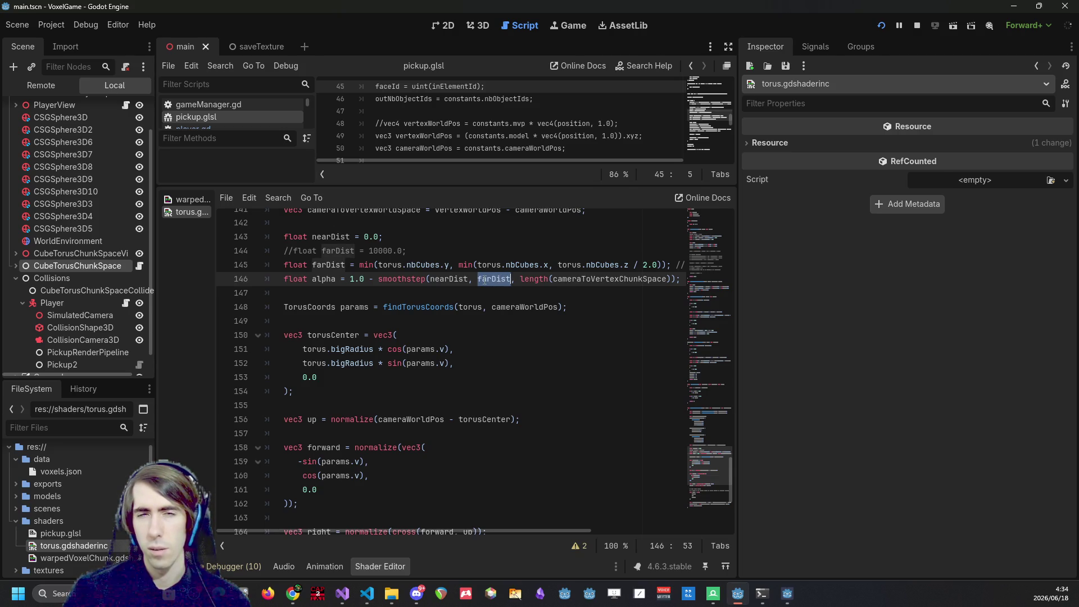
double_click(592, 279)
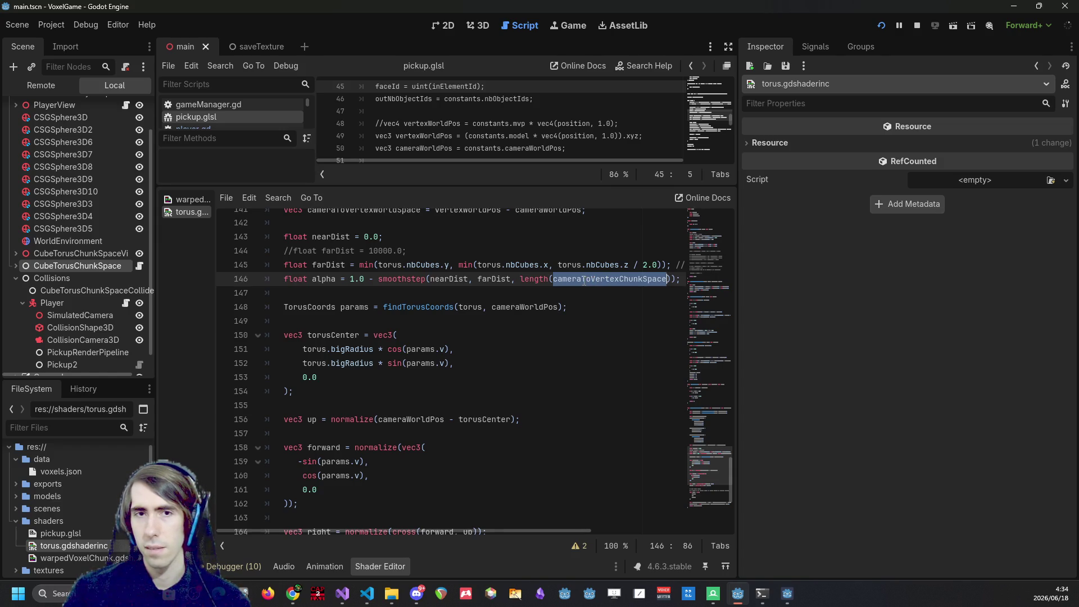
left_click(519, 279)
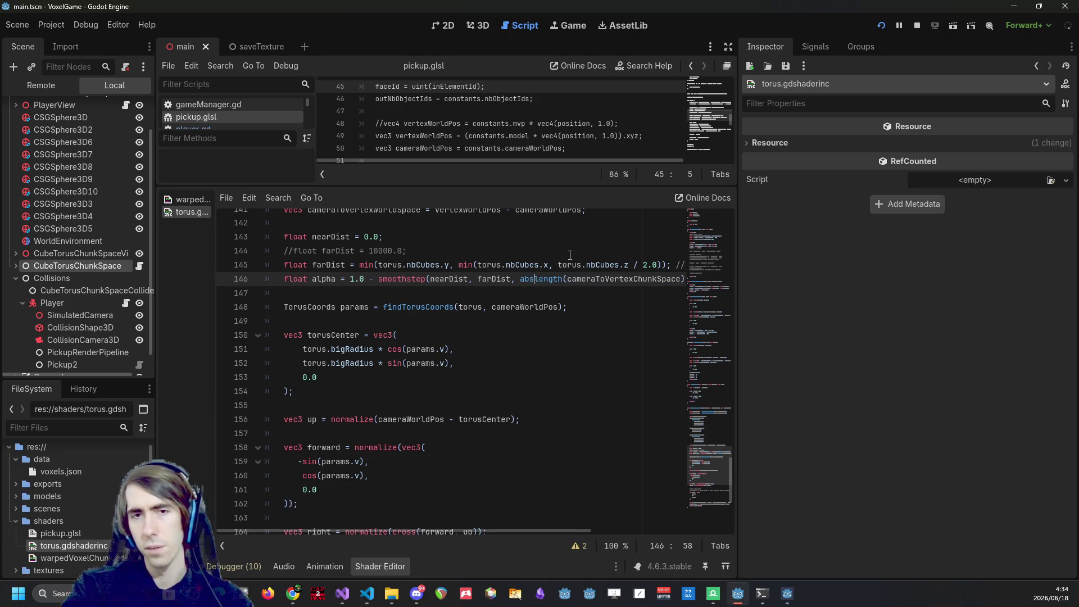
Wrap the length term on line 146 in normalize(), close the parentheses, and save.
key("ctrl+space")
type("no")
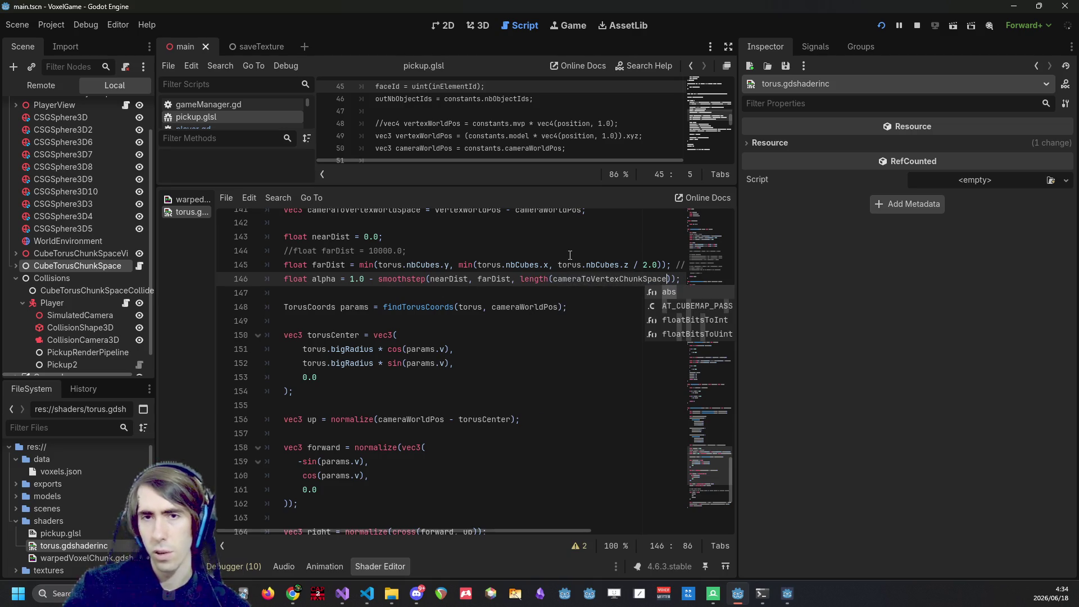
key("Return")
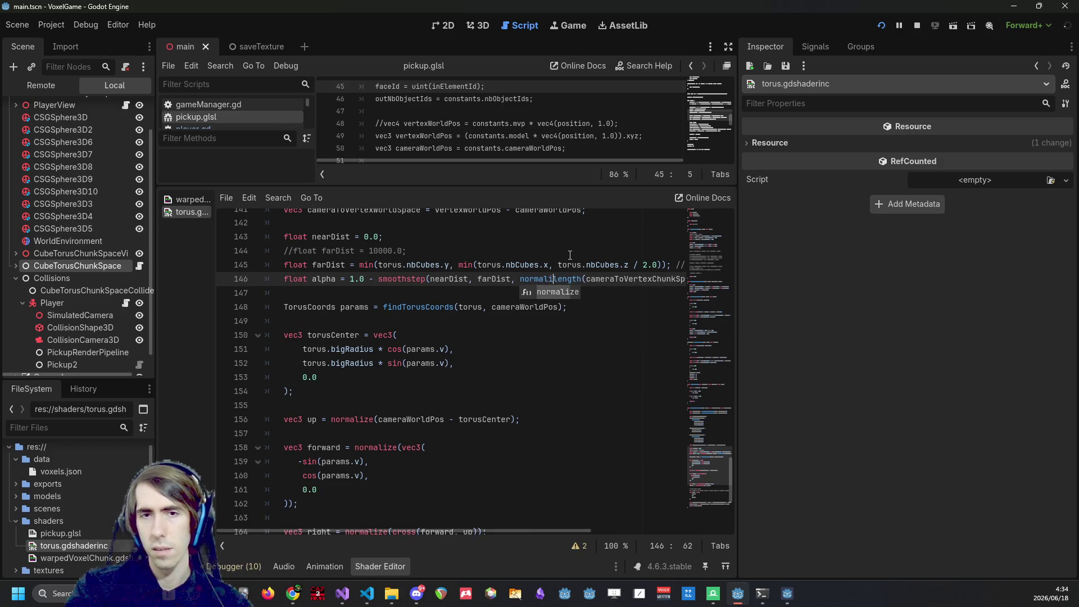
key("End")
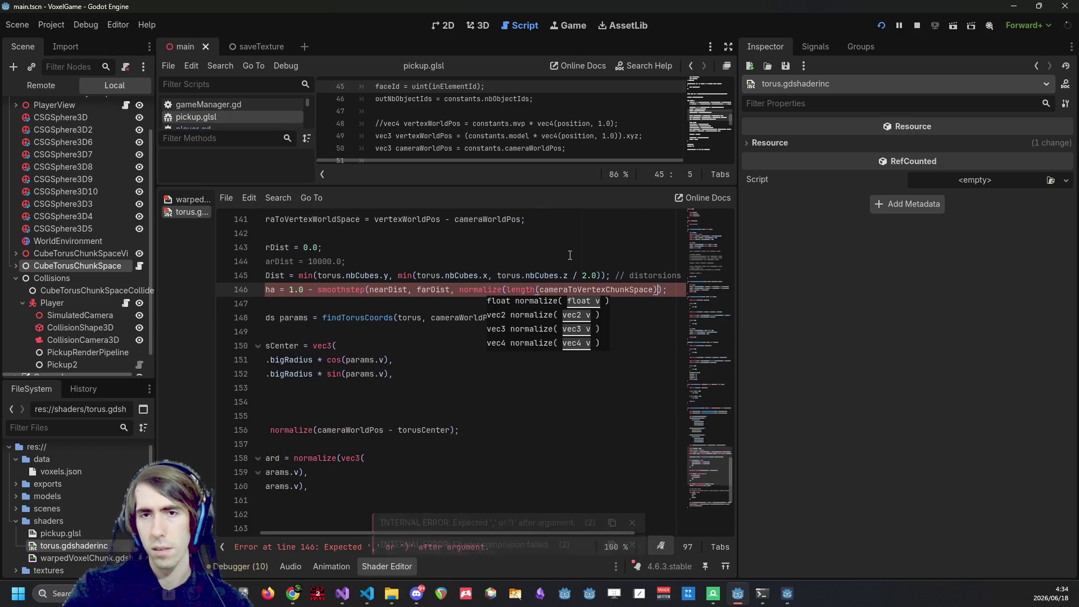
type("))")
key("ctrl+s")
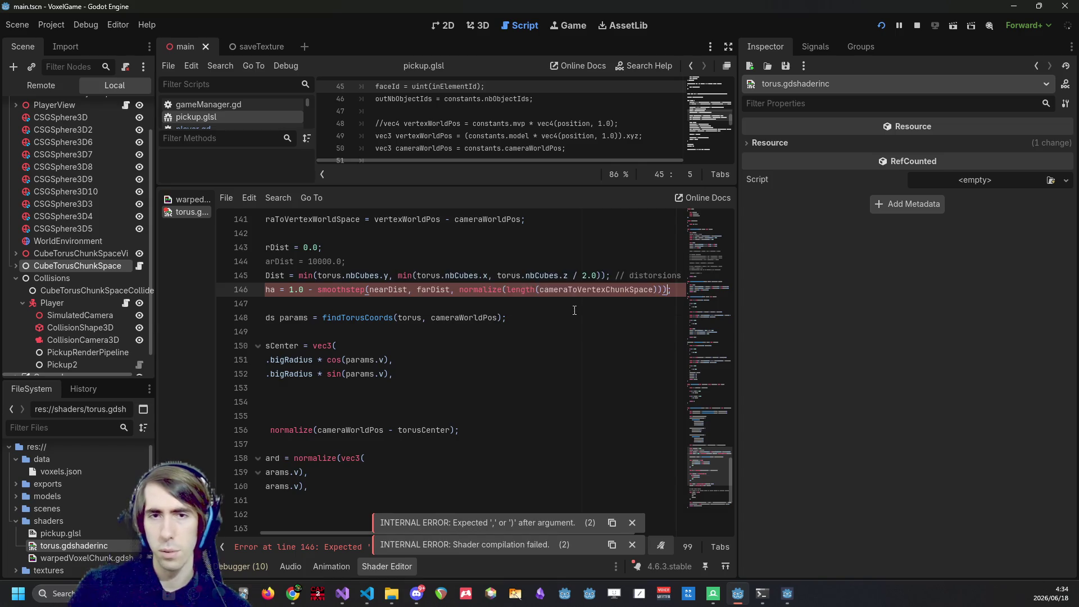
Remove the normalize wrapper so smoothstep uses plain length(cameraToVertexChunkSpace).
double_click(616, 291)
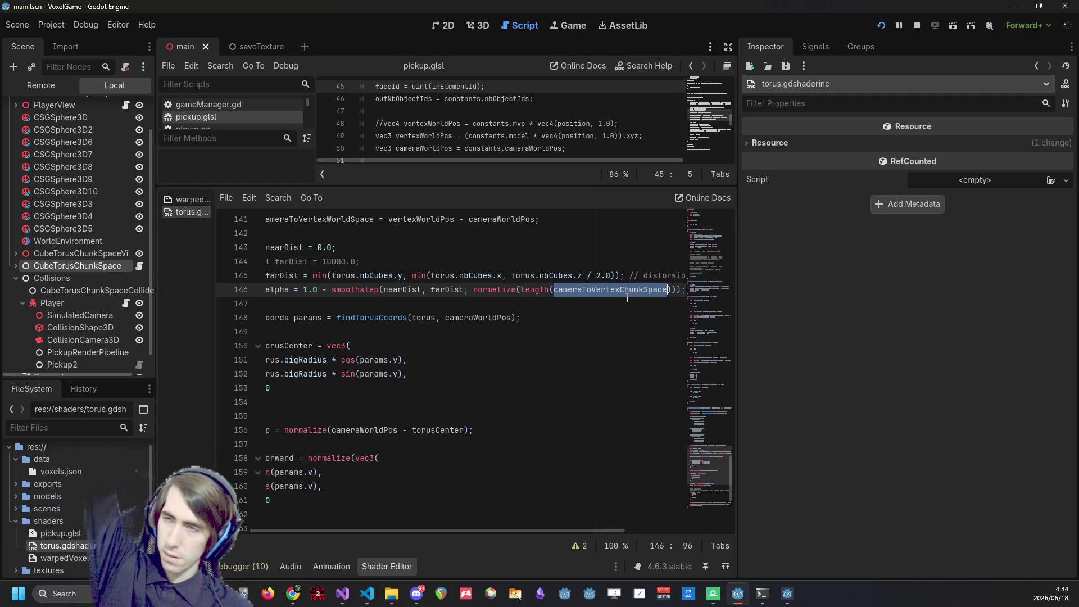
key("Left")
key("ctrl+Left")
key("ctrl+Left")
key("ctrl+BackSpace")
key("ctrl+BackSpace")
type("abs")
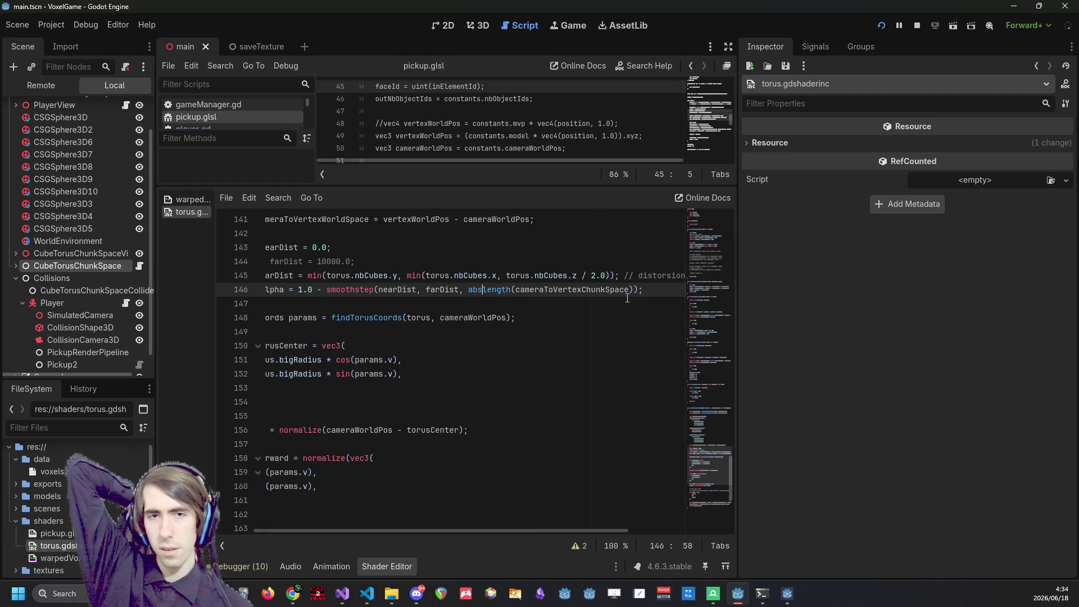
key("BackSpace")
key("BackSpace")
key("BackSpace")
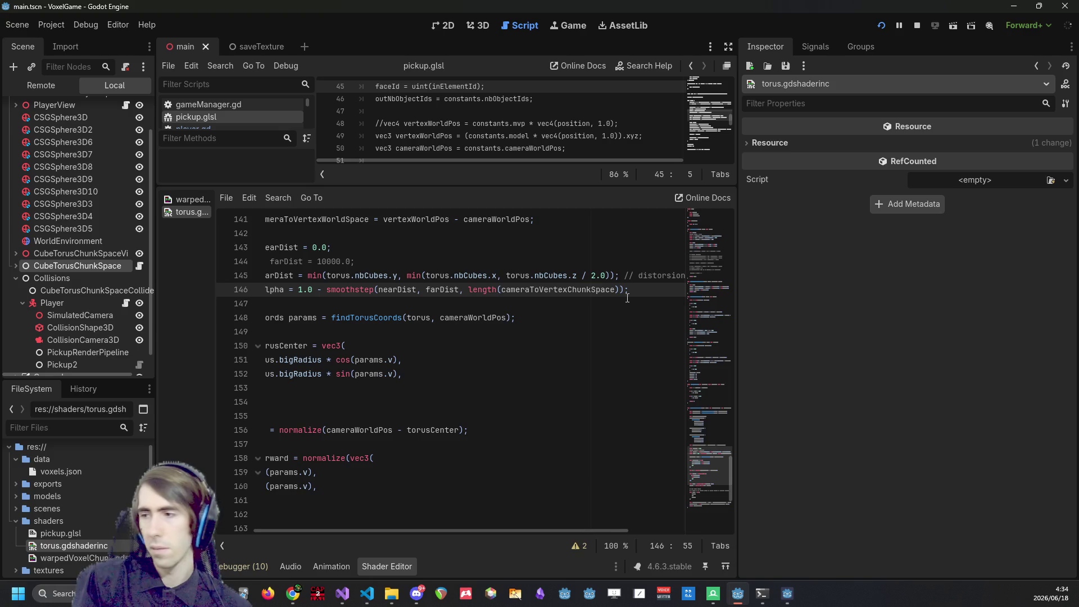
Review the nearDist, farDist and cameraToVertexChunkSpace terms used on line 146.
left_click(551, 334)
key("Up")
key("Up")
key("Up")
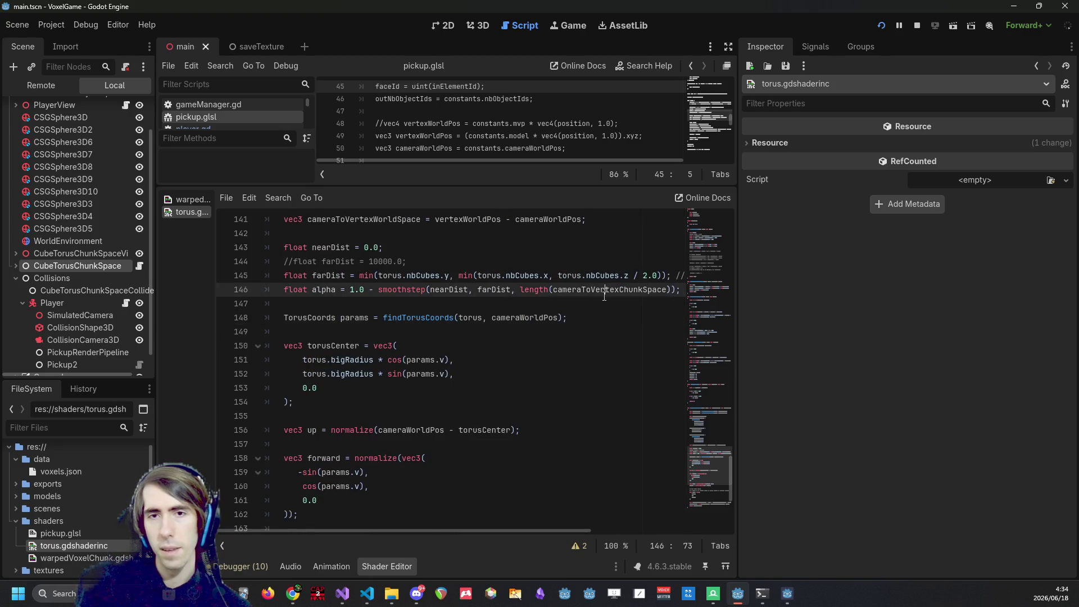
double_click(610, 290)
scroll(558, 390, "up", 2)
scroll(559, 390, "up", 1)
scroll(558, 389, "up", 2)
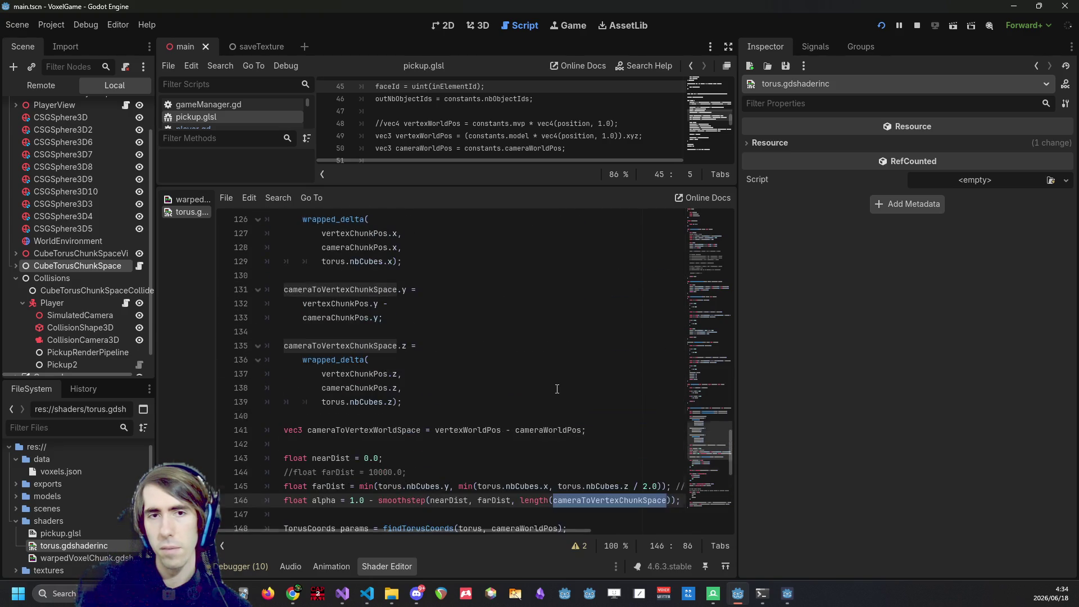
scroll(557, 388, "down", 3)
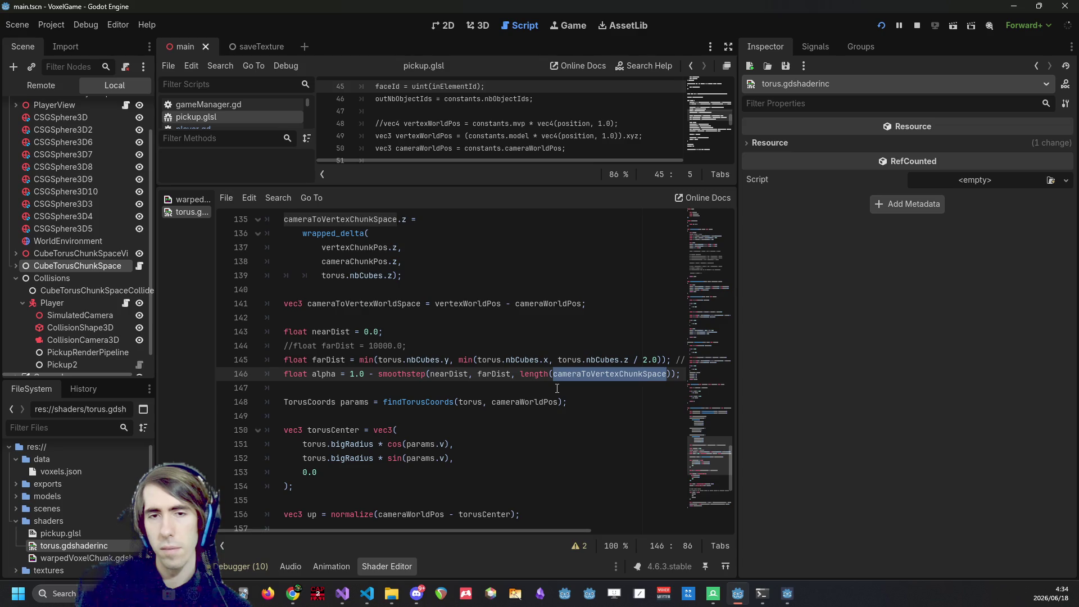
double_click(444, 374)
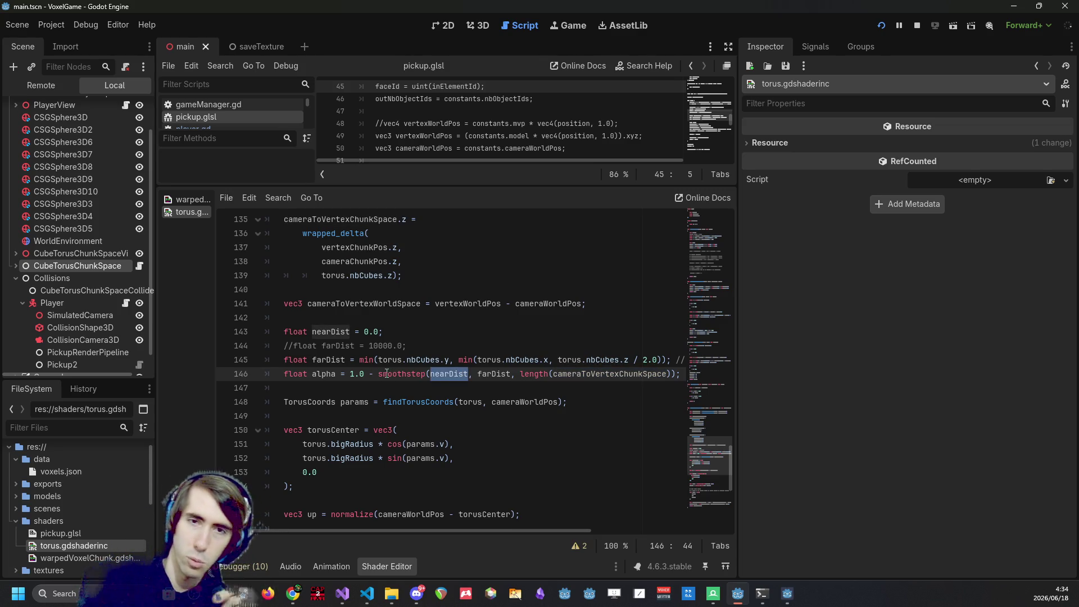
double_click(620, 373)
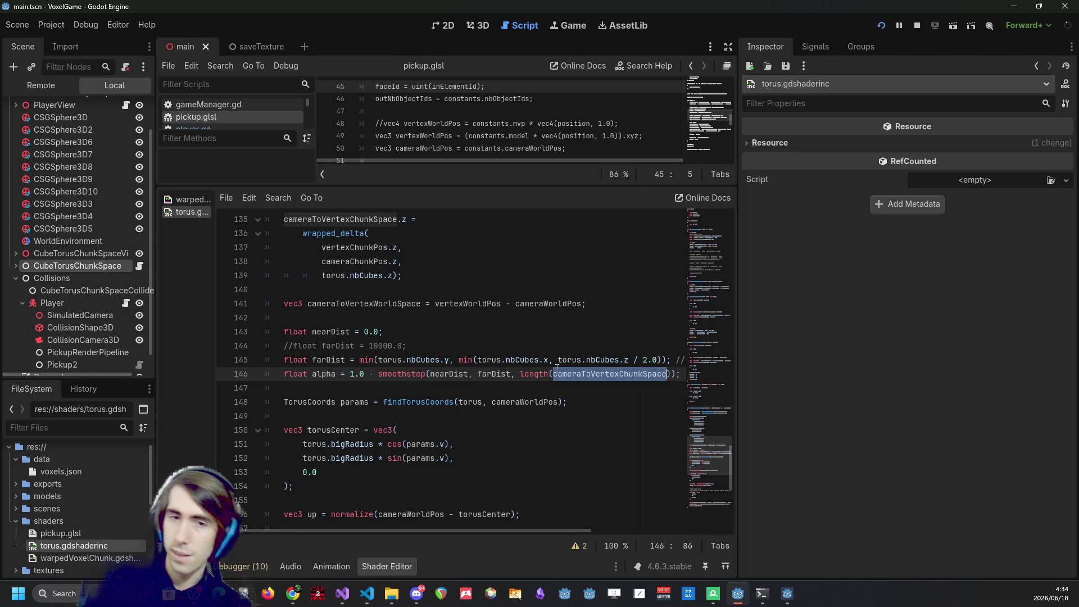
double_click(445, 374)
double_click(502, 373)
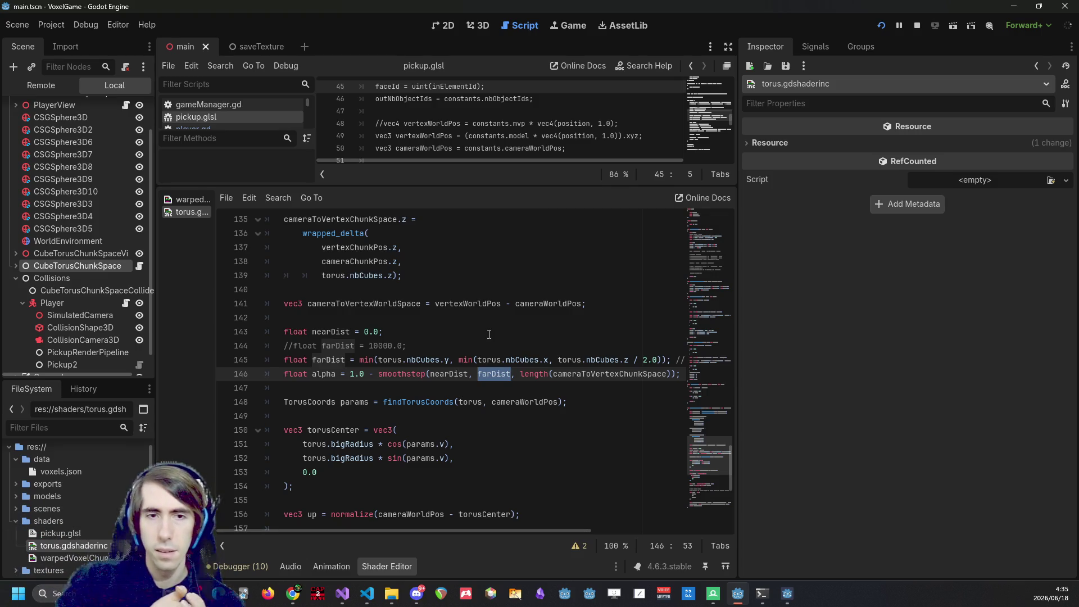
left_click(313, 374)
left_click(347, 386)
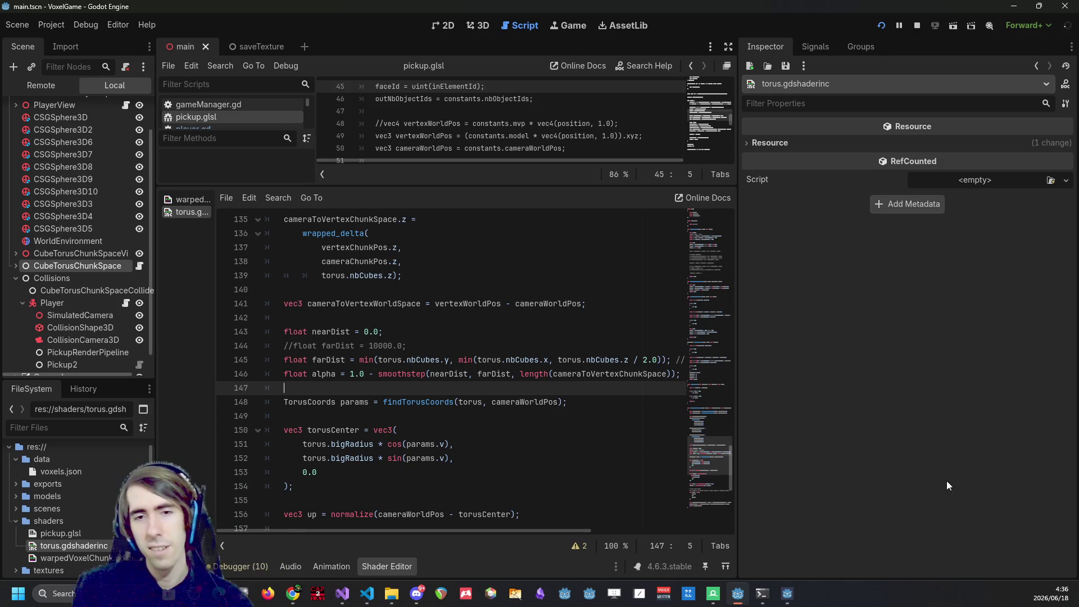
left_click(787, 594)
Walk forward over the hill toward the dark gap to inspect the far fade, then close the game.
key("w")
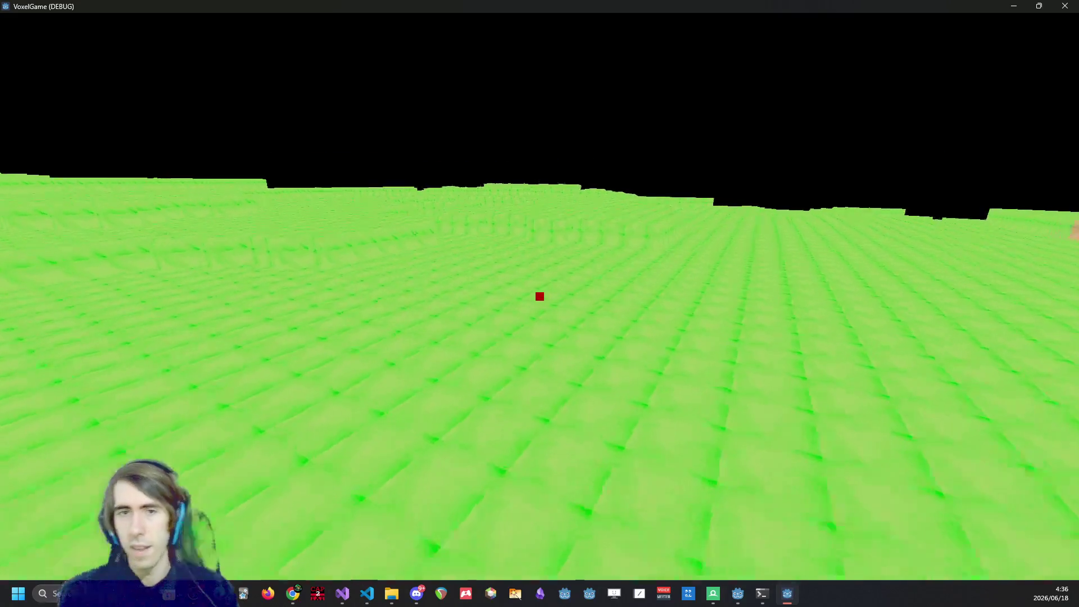
key("w")
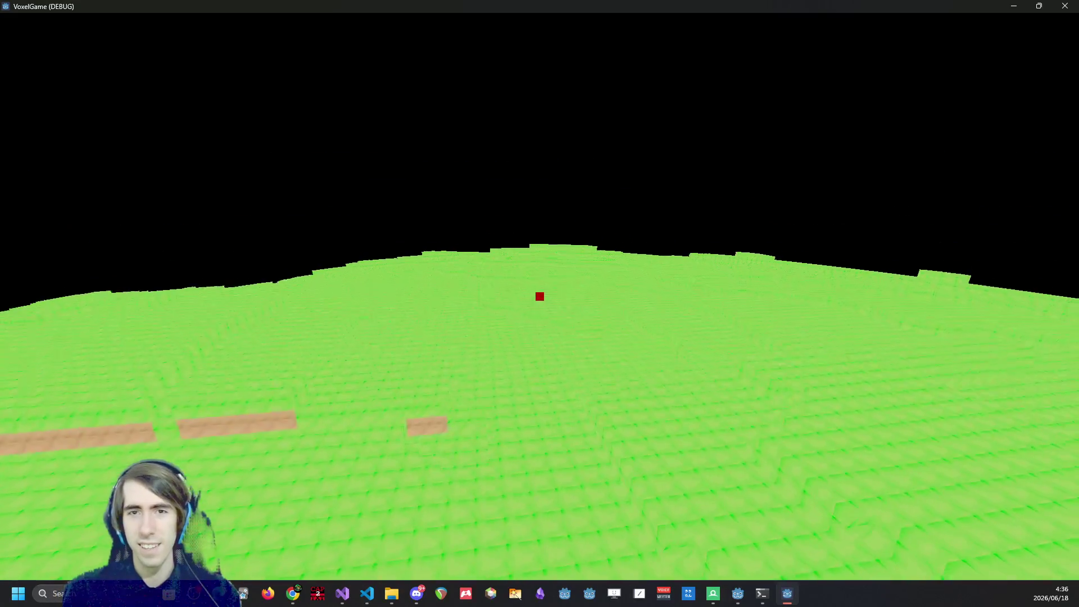
key("w")
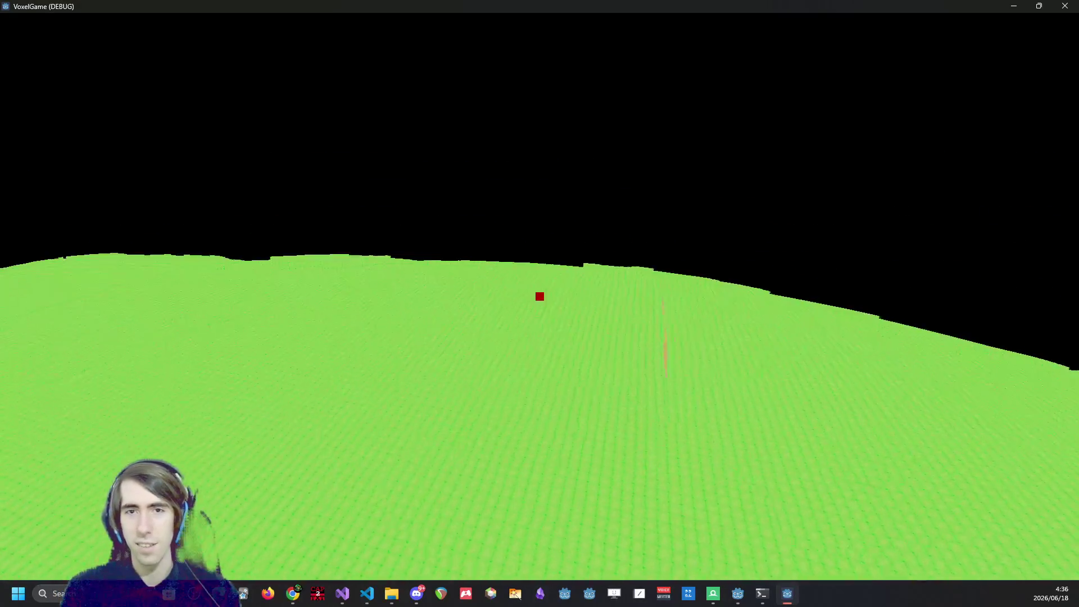
key("w")
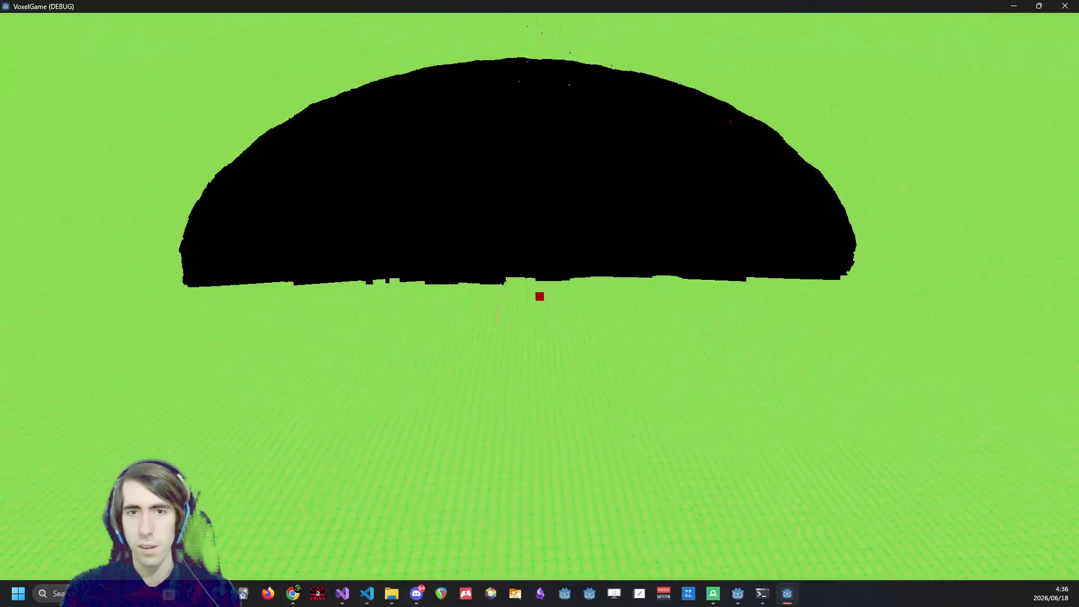
key("w")
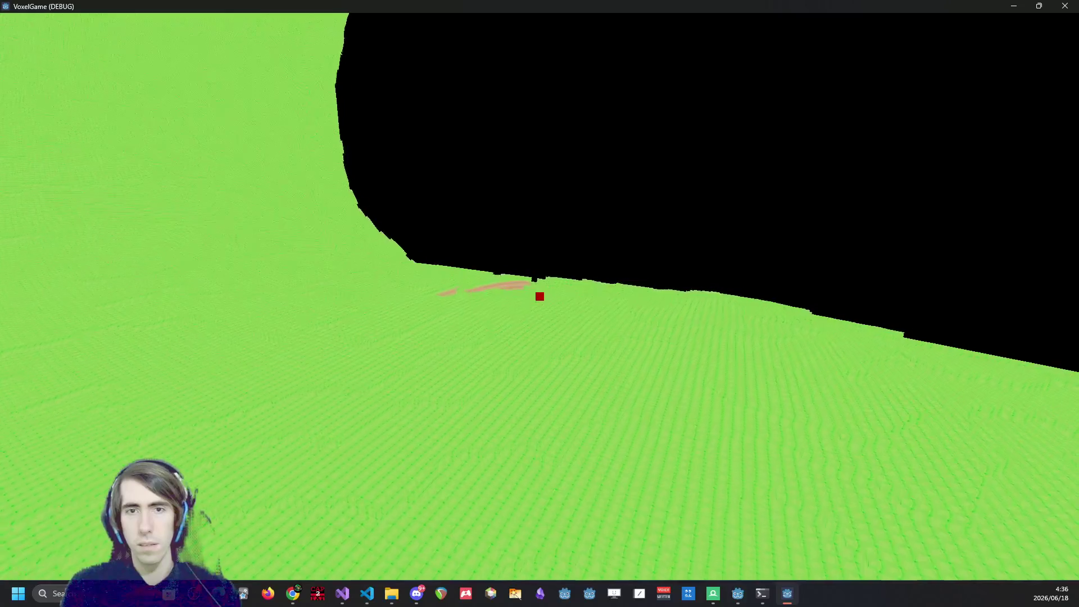
mouse_move(540, 296)
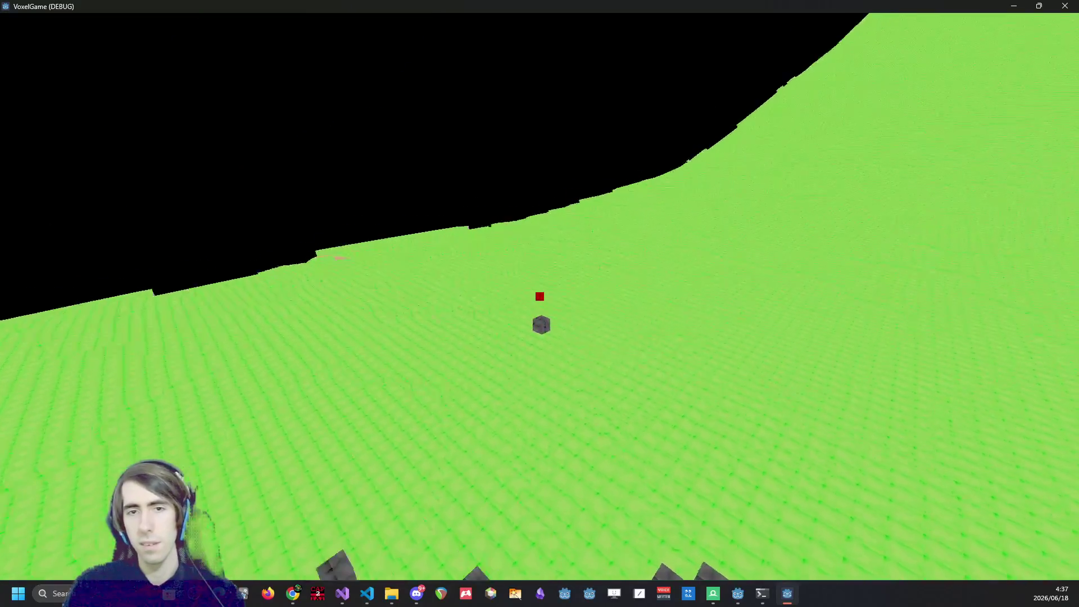
key("Escape")
left_click(1058, 5)
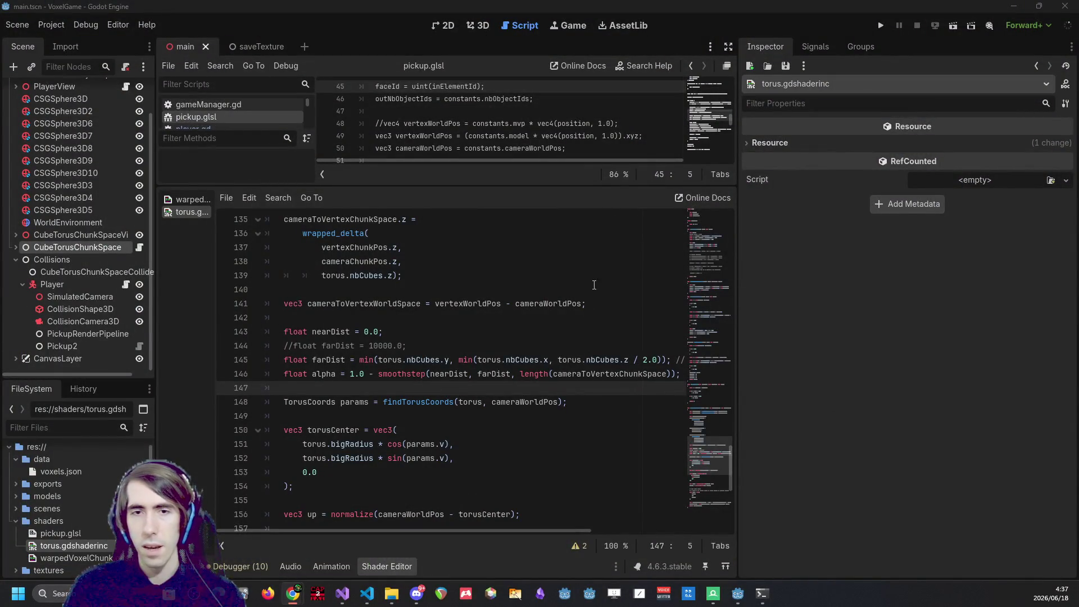
left_click(779, 5)
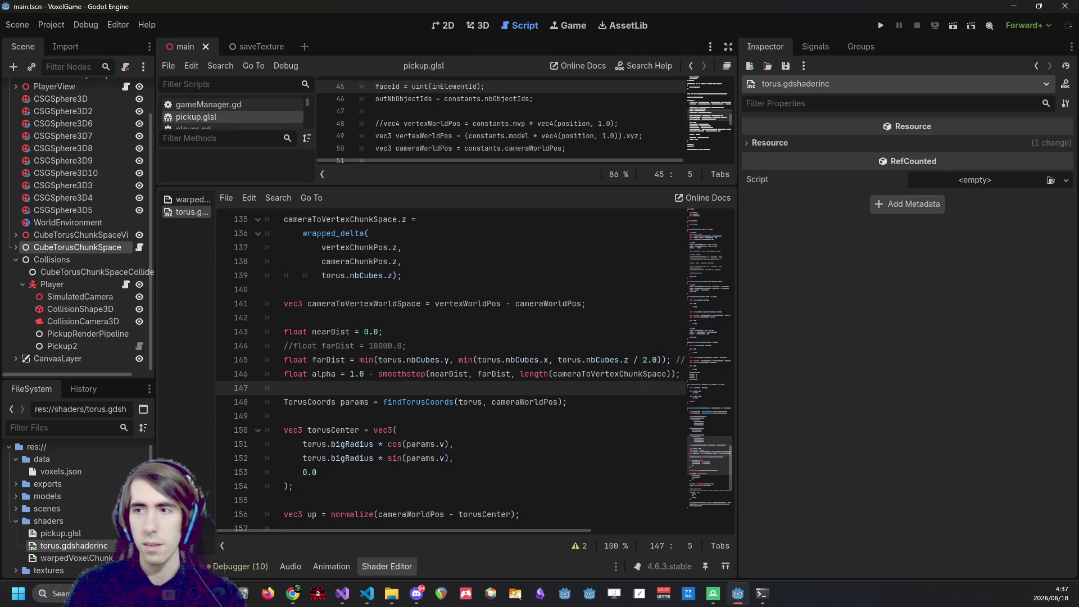
key("alt+Tab")
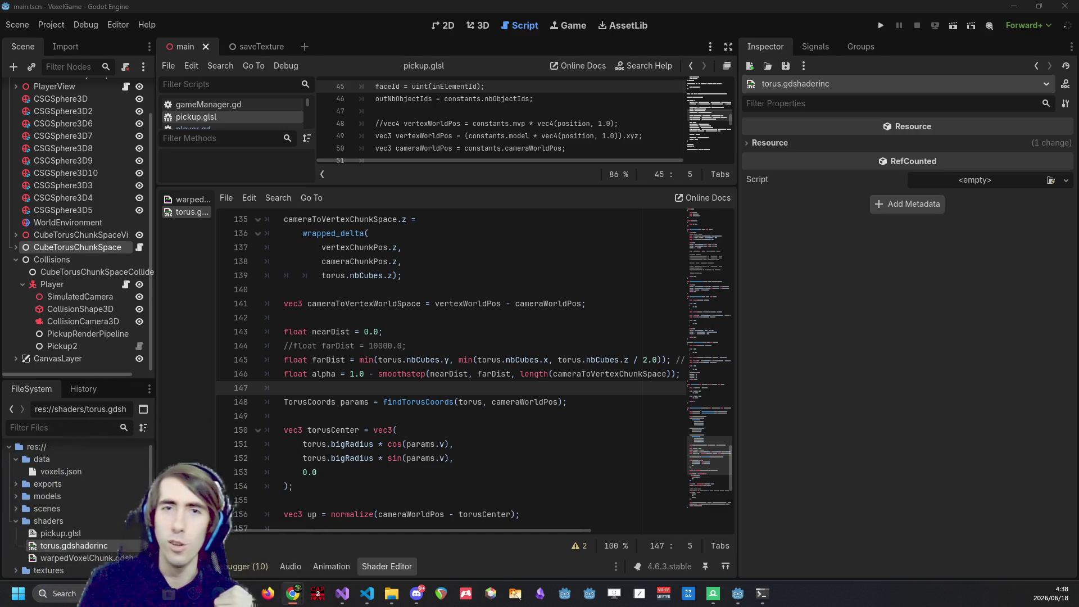
Run the game to view the torus world, then inspect CubeTorusChunkSpace's Nb Cubes and Nb Chunks.
left_click(881, 26)
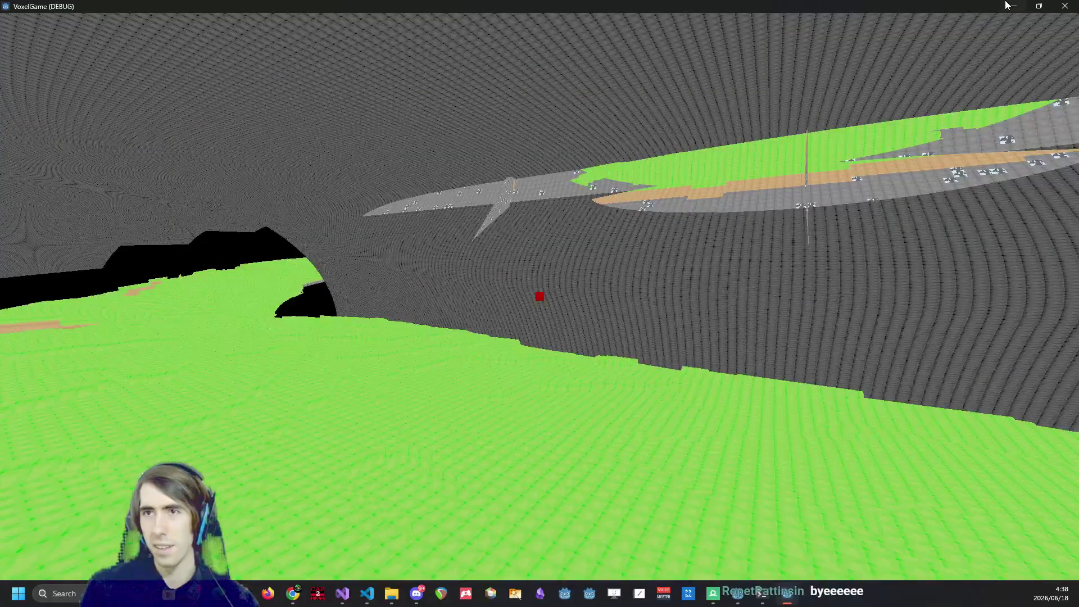
key("Escape")
key("F5")
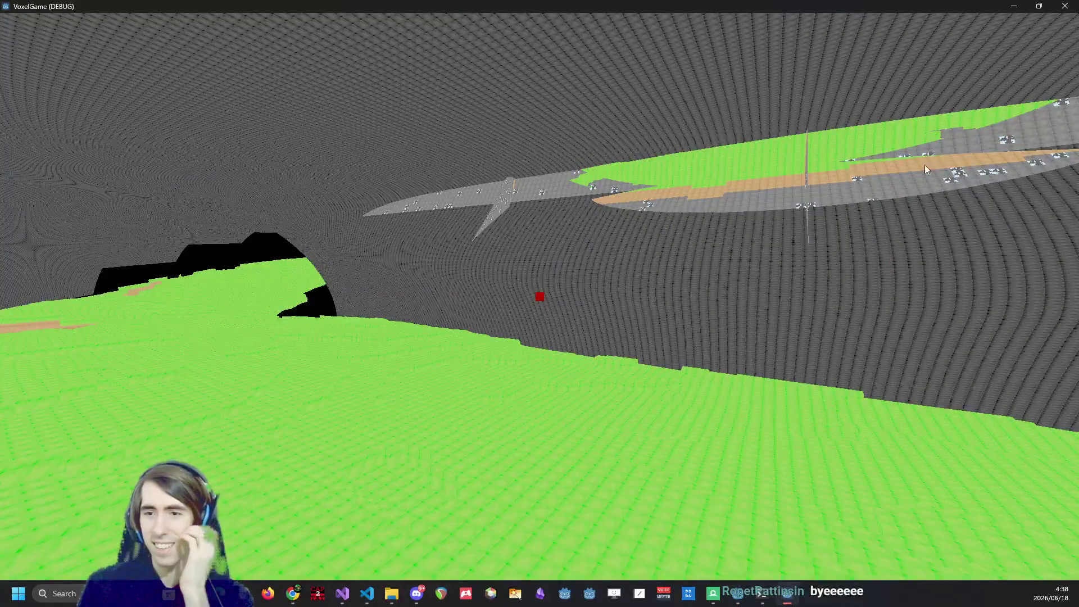
left_click(1014, 5)
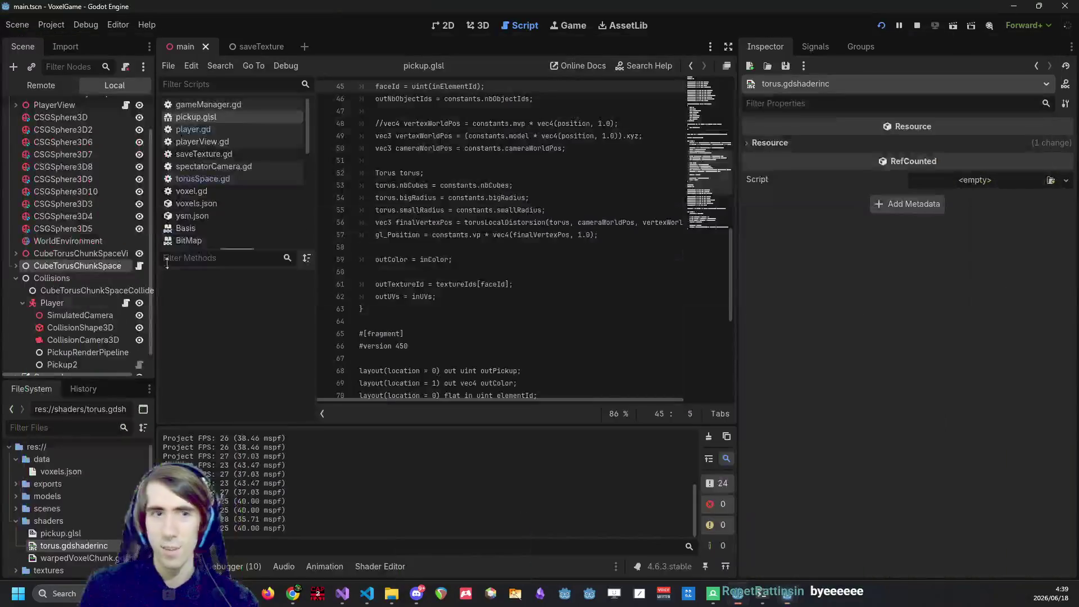
left_click(77, 268)
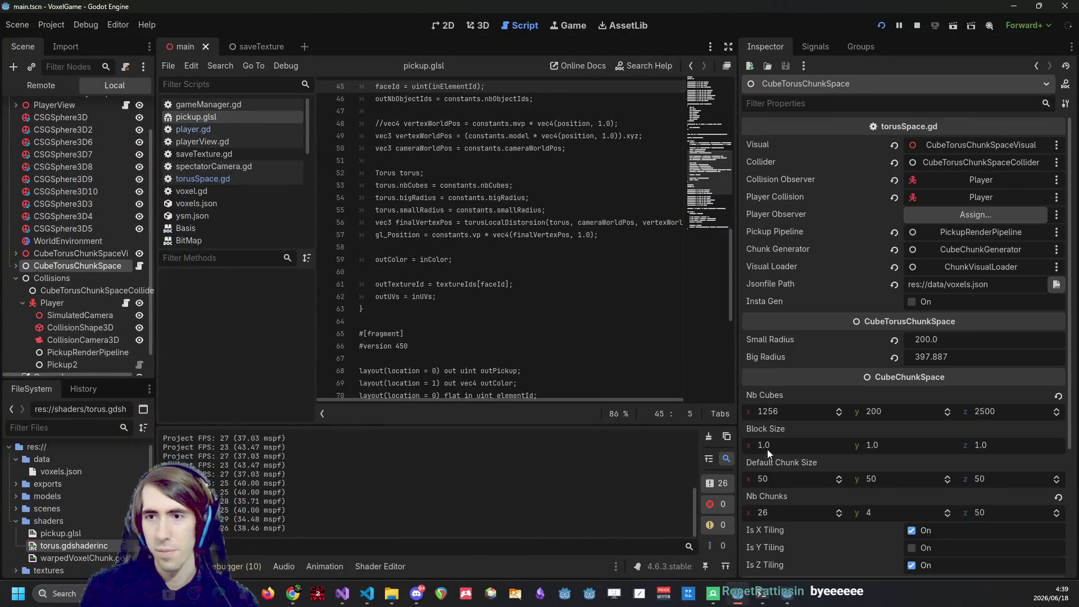